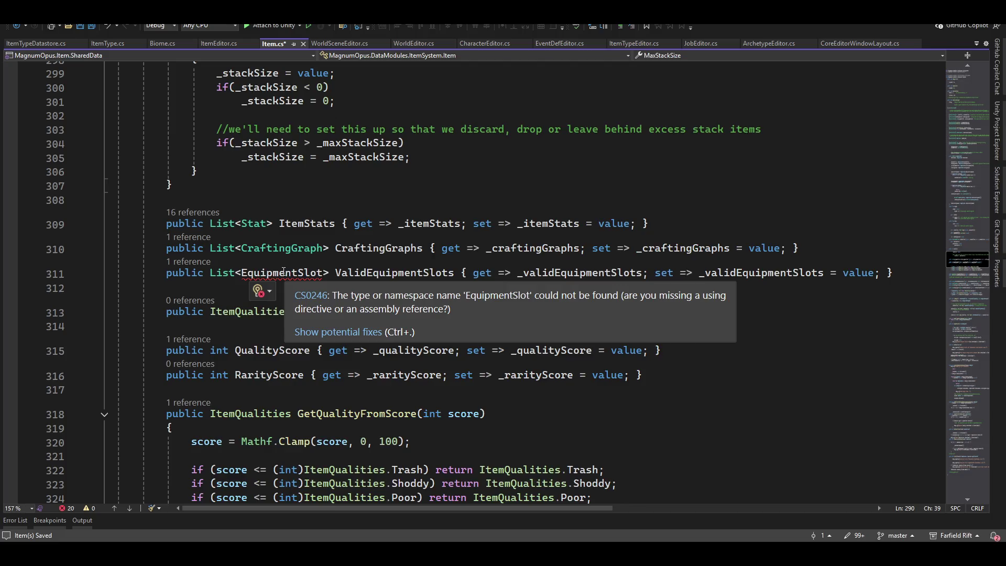
Try replacing the EquipmentSlot type on line 311, then comment that line out with //.
{"action": "double_click", "coordinate": [283, 270]}
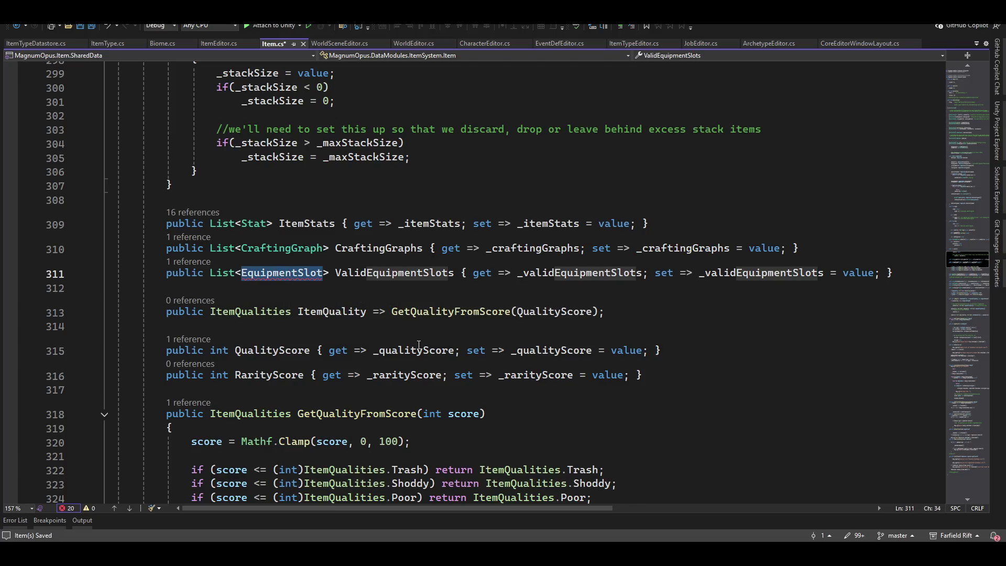
{"action": "type", "text": "string"}
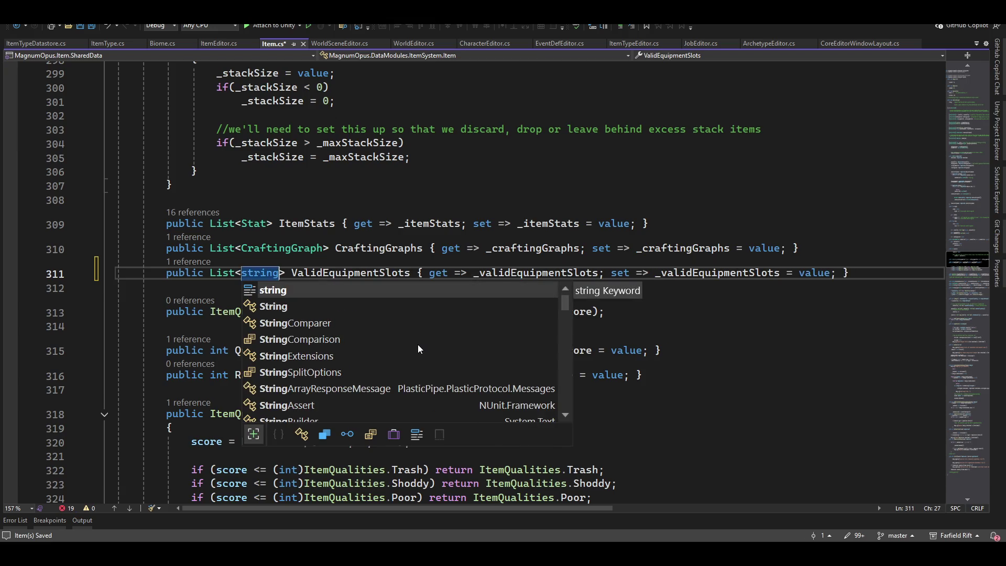
{"action": "key", "text": "BackSpace"}
{"action": "key", "text": "BackSpace"}
{"action": "key", "text": "BackSpace"}
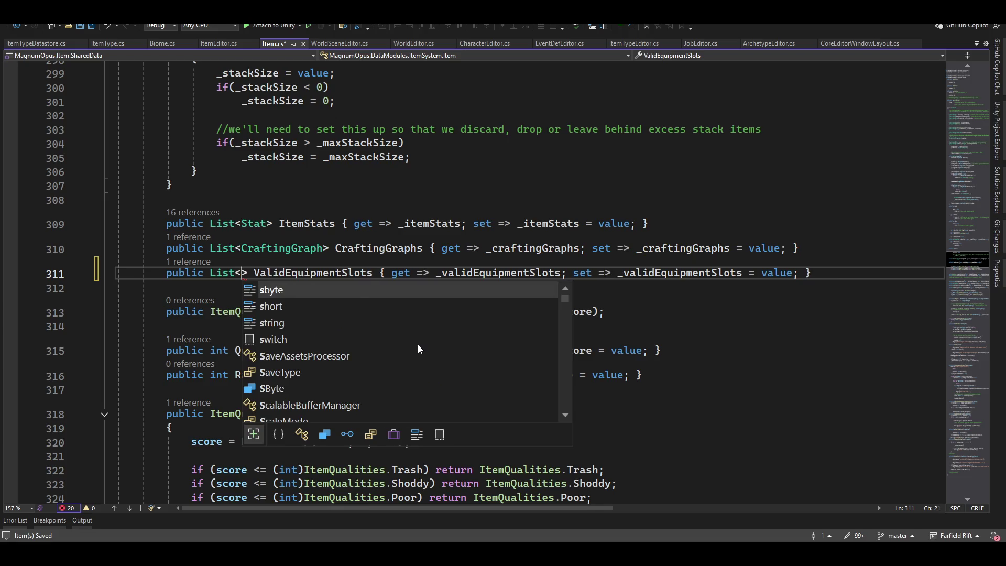
{"action": "type", "text": "list"}
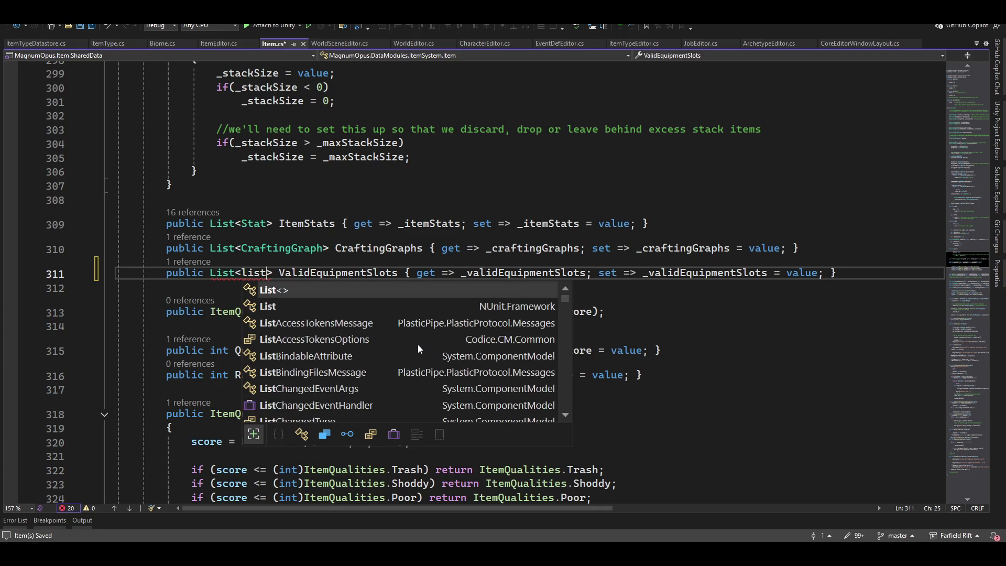
{"action": "type", "text": "str"}
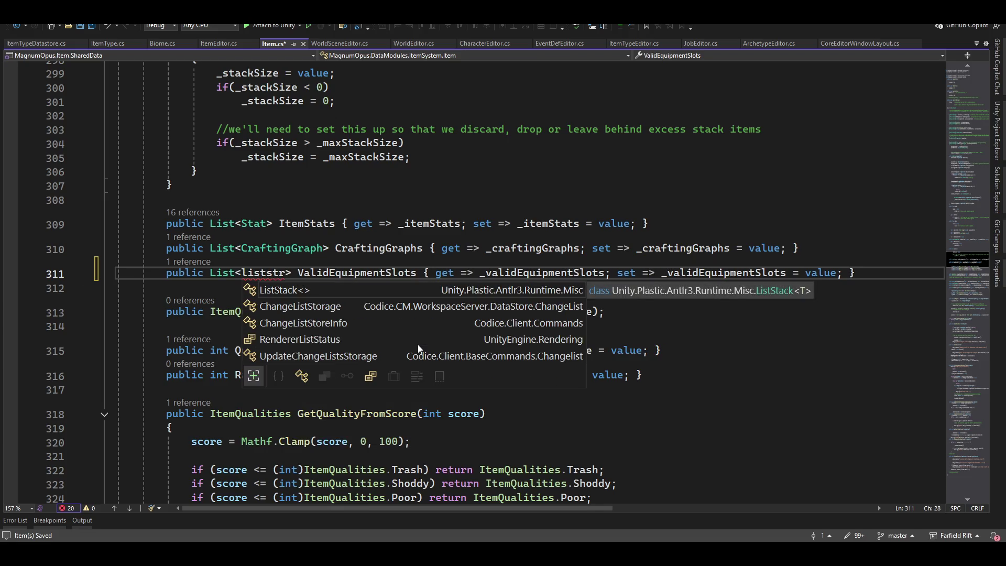
{"action": "key", "text": "BackSpace"}
{"action": "key", "text": "BackSpace"}
{"action": "key", "text": "BackSpace"}
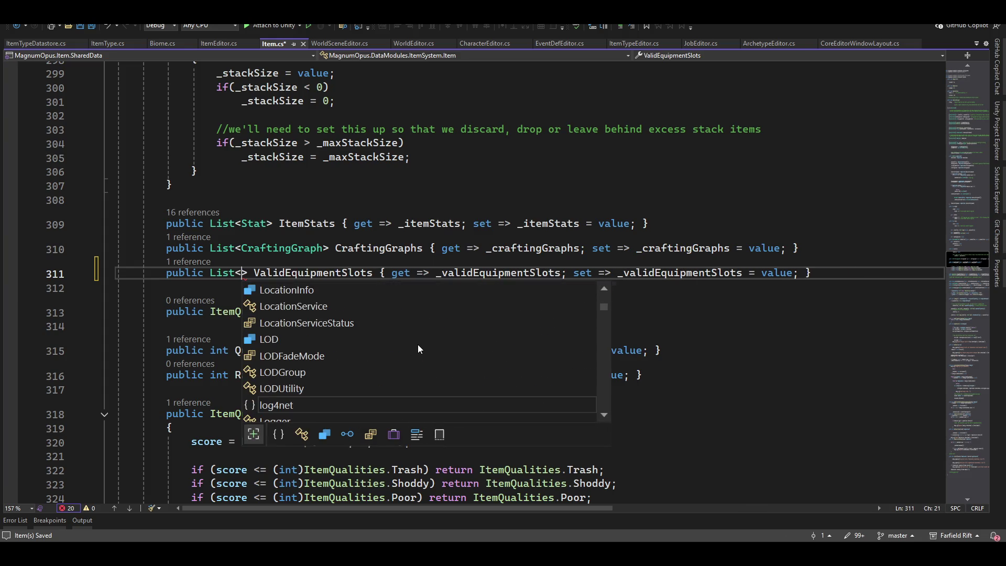
{"action": "key", "text": "Escape"}
{"action": "key", "text": "Home"}
{"action": "type", "text": "//"}
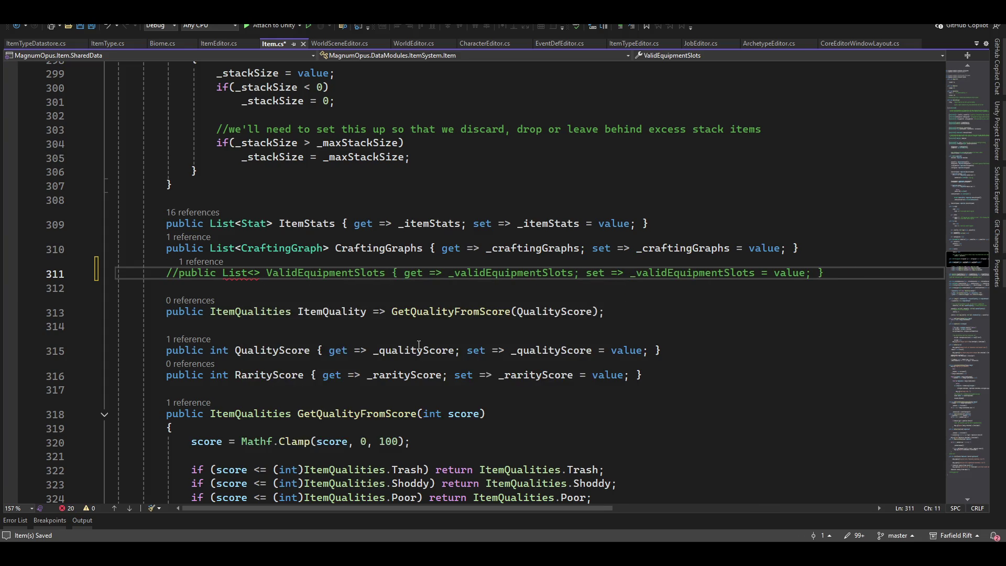
Undo the line 311 edits, restoring the original EquipmentSlot type.
{"action": "scroll", "coordinate": [306, 291], "scroll_direction": "up", "scroll_amount": 12}
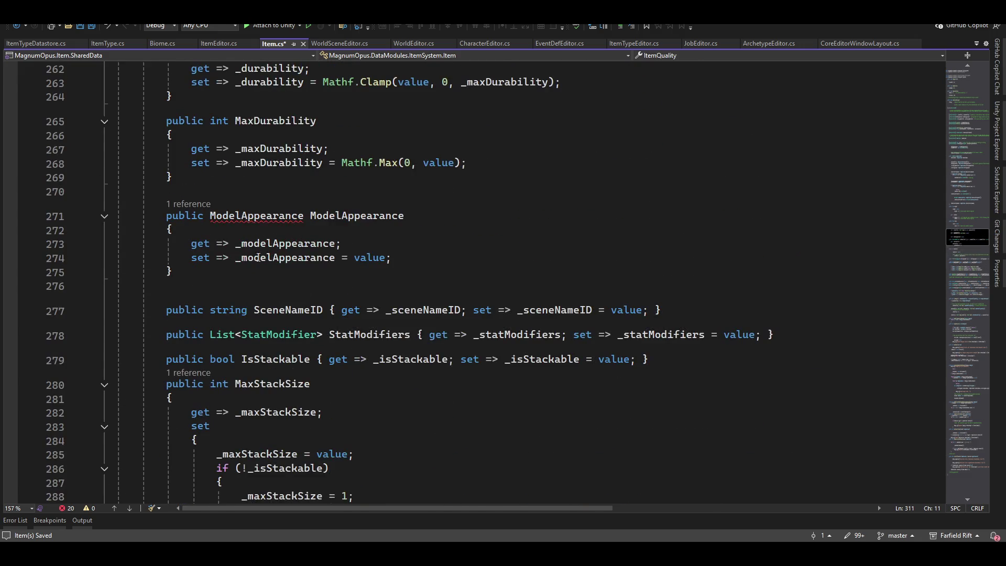
{"action": "scroll", "coordinate": [482, 307], "scroll_direction": "up", "scroll_amount": 15}
{"action": "scroll", "coordinate": [655, 362], "scroll_direction": "down", "scroll_amount": 3}
{"action": "key", "text": "ctrl+z"}
{"action": "key", "text": "ctrl+z"}
{"action": "key", "text": "ctrl+z"}
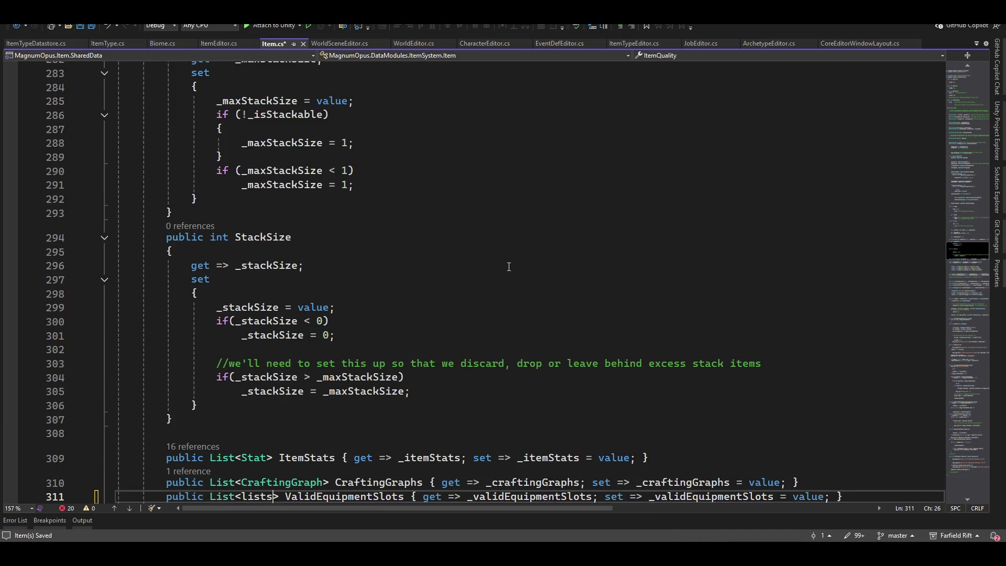
{"action": "key", "text": "ctrl+z"}
{"action": "key", "text": "ctrl+z"}
{"action": "key", "text": "ctrl+z"}
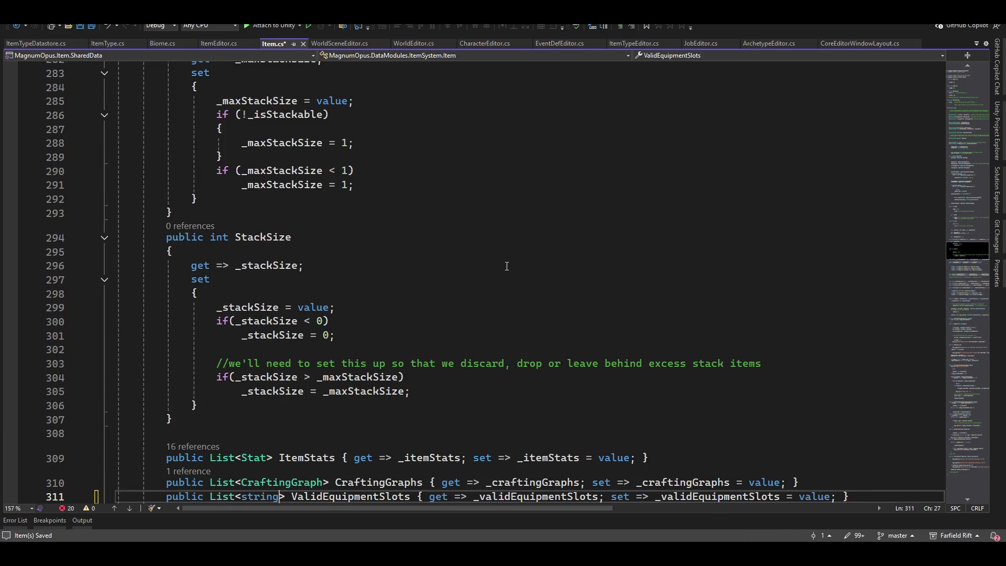
{"action": "scroll", "coordinate": [506, 267], "scroll_direction": "down", "scroll_amount": 14}
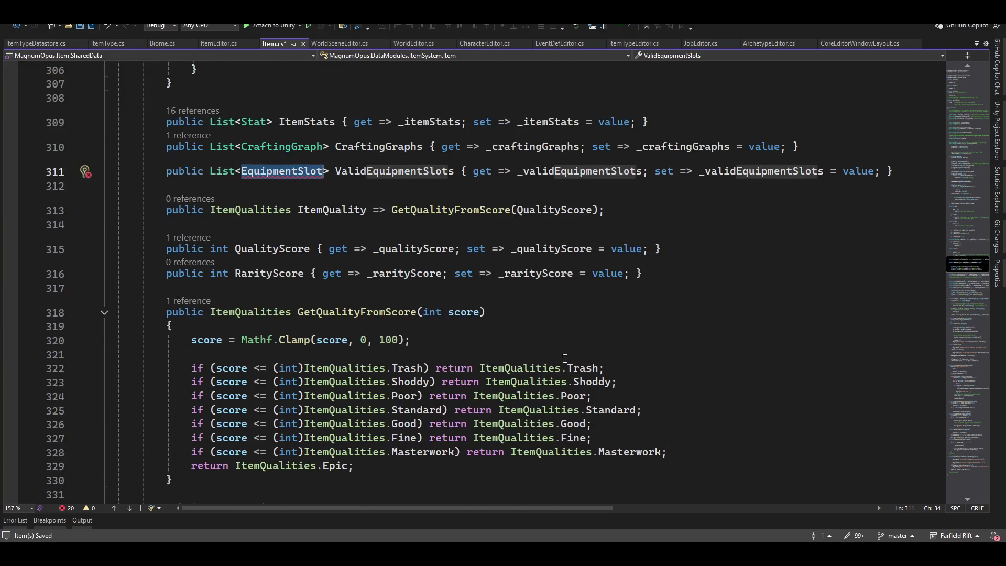
{"action": "scroll", "coordinate": [551, 397], "scroll_direction": "down", "scroll_amount": 8}
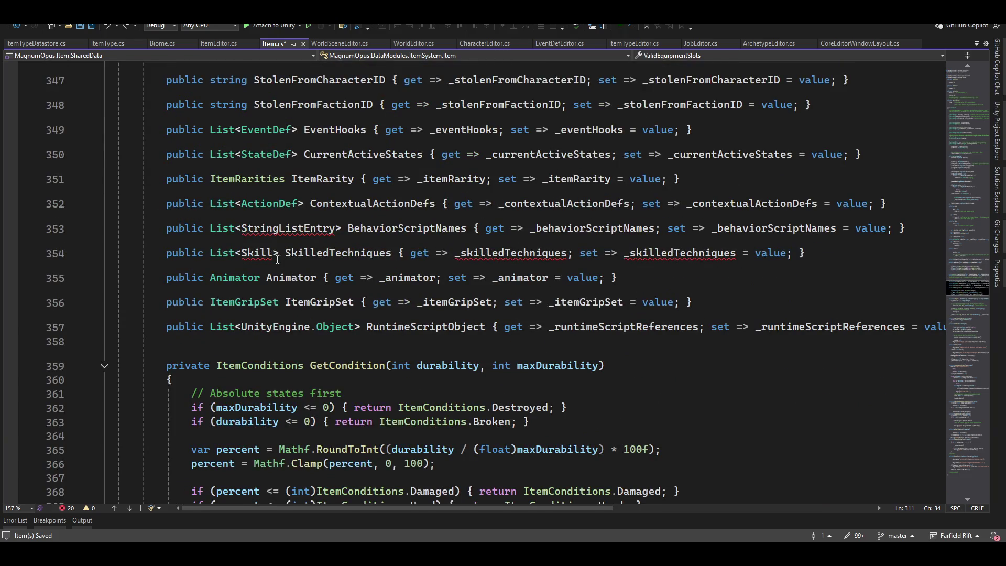
Delete the SkilledTechniques property line and the empty line it leaves.
{"action": "left_click", "coordinate": [171, 253]}
{"action": "key", "text": "shift+End"}
{"action": "key", "text": "ctrl+x"}
{"action": "key", "text": "Up"}
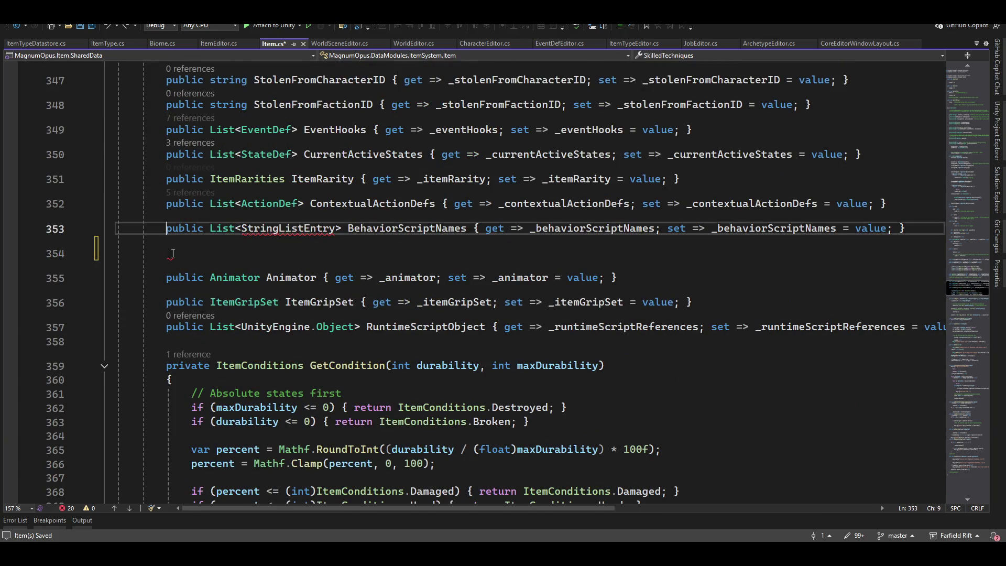
{"action": "key", "text": "End"}
{"action": "key", "text": "Delete"}
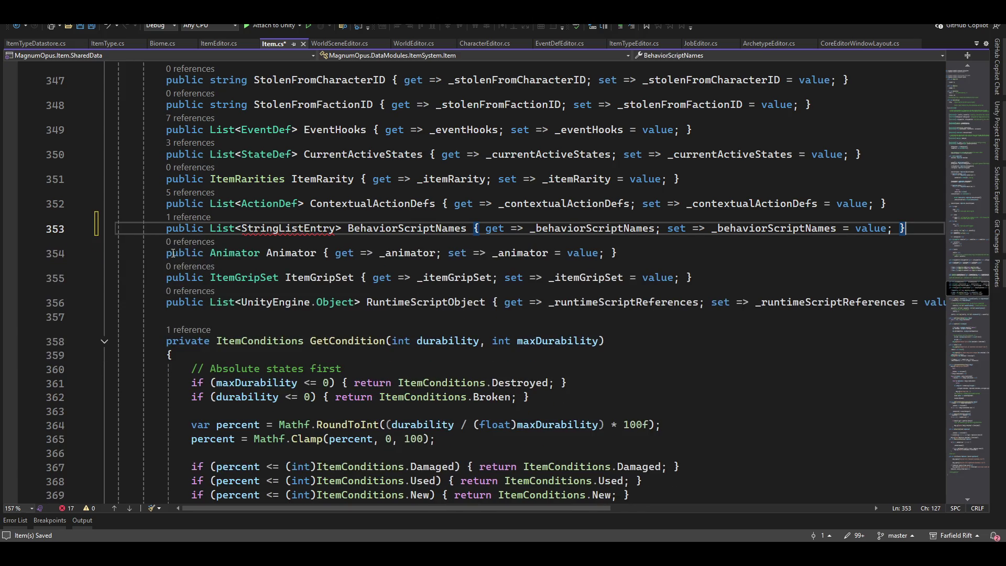
Check the suggested fixes for the StringListEntry error, then go back to Unity.
{"action": "mouse_move", "coordinate": [300, 225]}
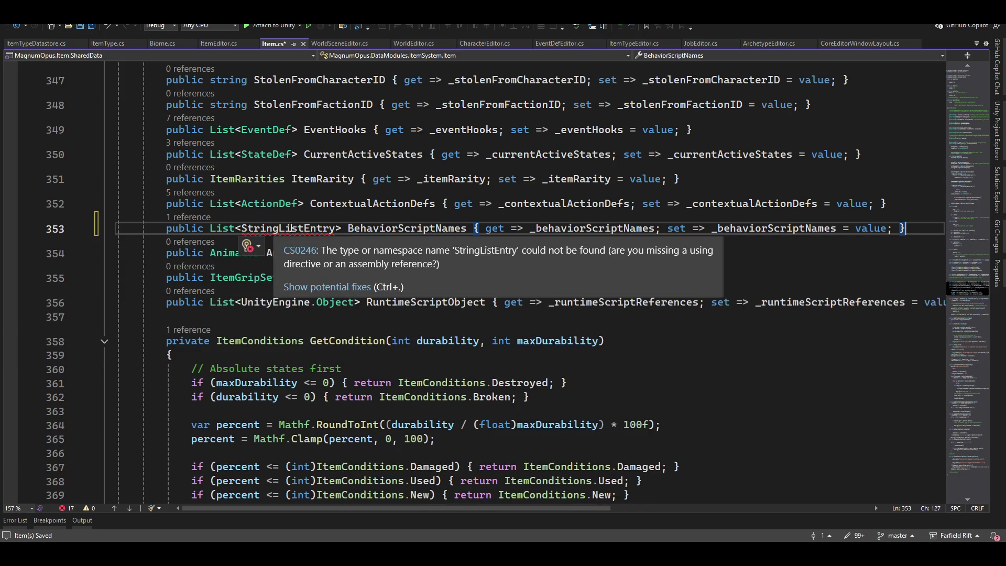
{"action": "left_click", "coordinate": [303, 231]}
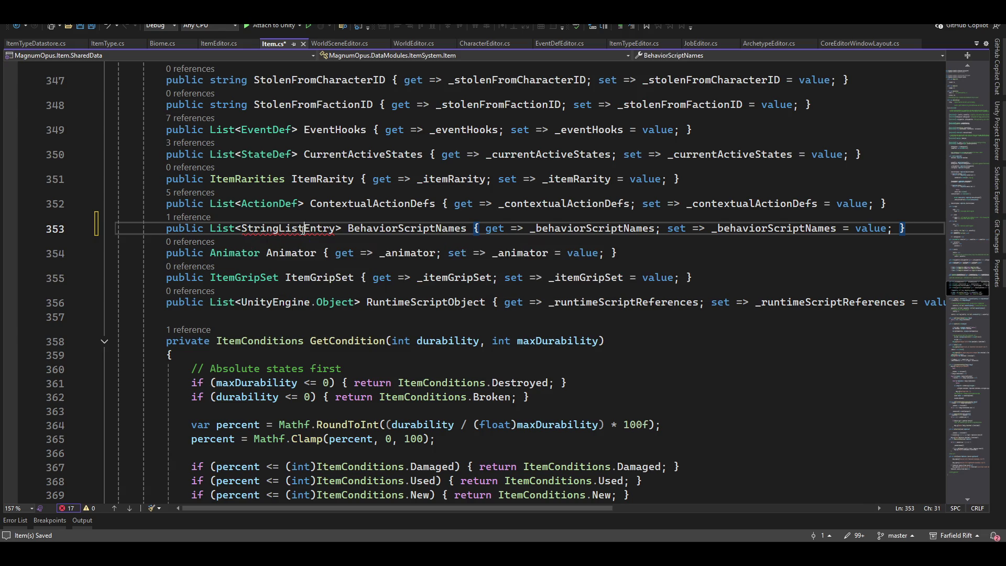
{"action": "key", "text": "ctrl+period"}
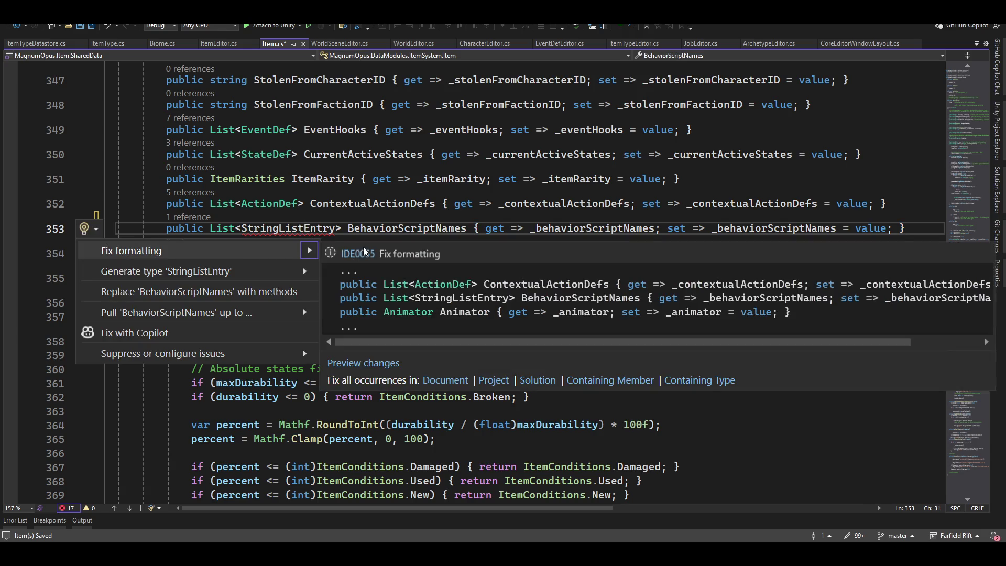
{"action": "key", "text": "Escape"}
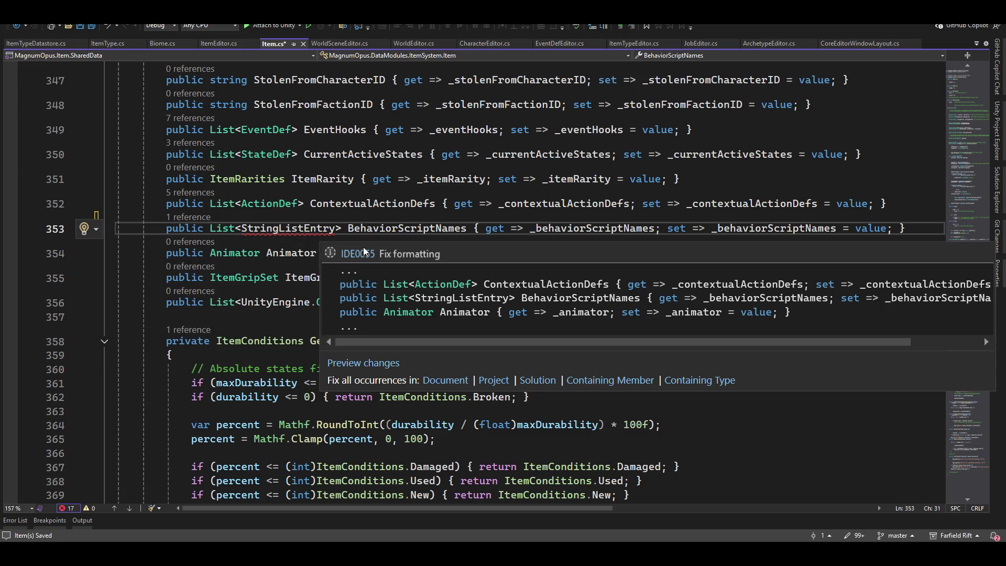
{"action": "key", "text": "alt+Tab"}
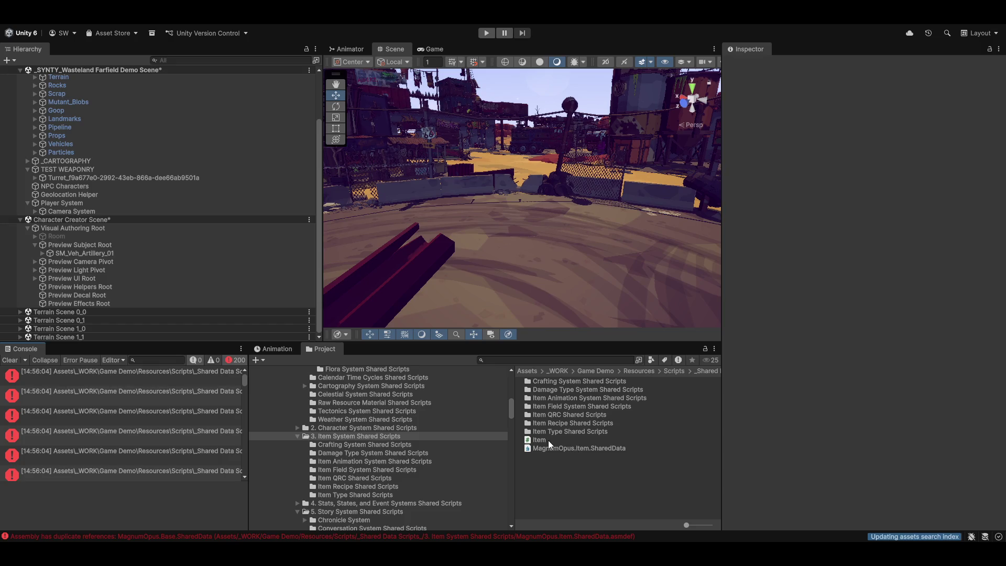
Show MagnumOpus.World.SharedData from the 1. World Scene Manager System Shared Scripts folder in the Inspector.
{"action": "scroll", "coordinate": [346, 461], "scroll_direction": "up", "scroll_amount": 5}
{"action": "scroll", "coordinate": [344, 464], "scroll_direction": "down", "scroll_amount": 1}
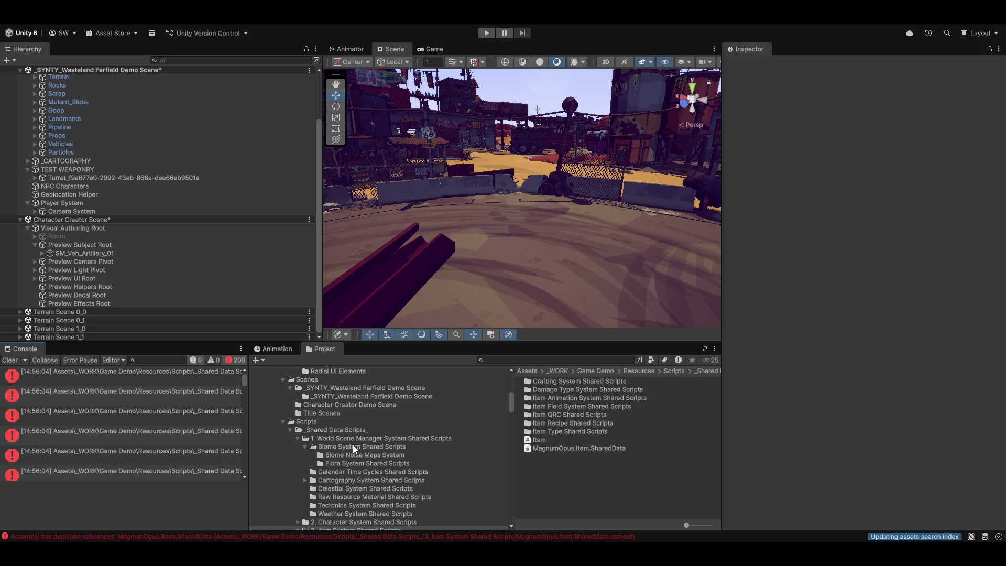
{"action": "scroll", "coordinate": [351, 440], "scroll_direction": "down", "scroll_amount": 3}
{"action": "scroll", "coordinate": [366, 471], "scroll_direction": "down", "scroll_amount": 3}
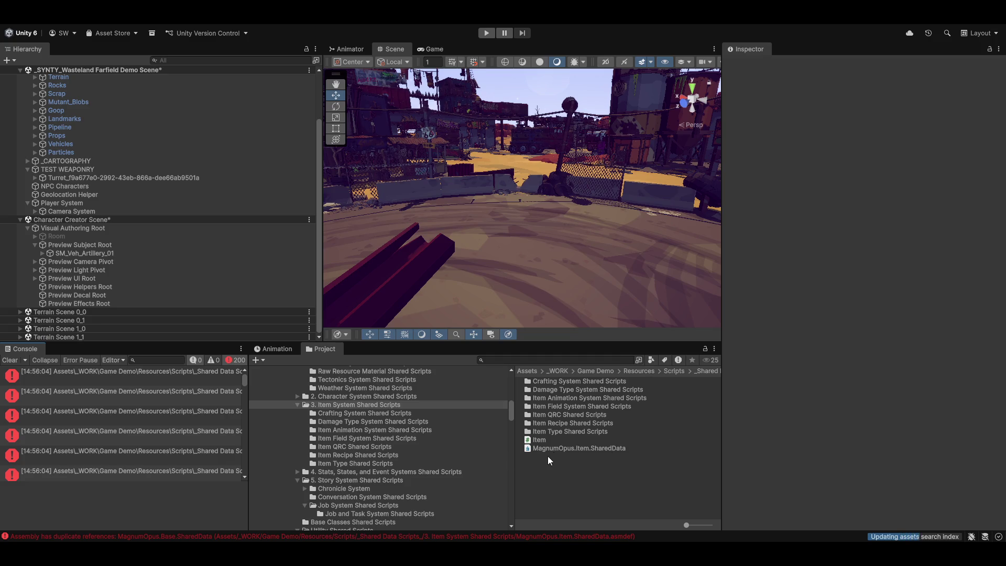
{"action": "scroll", "coordinate": [367, 467], "scroll_direction": "up", "scroll_amount": 5}
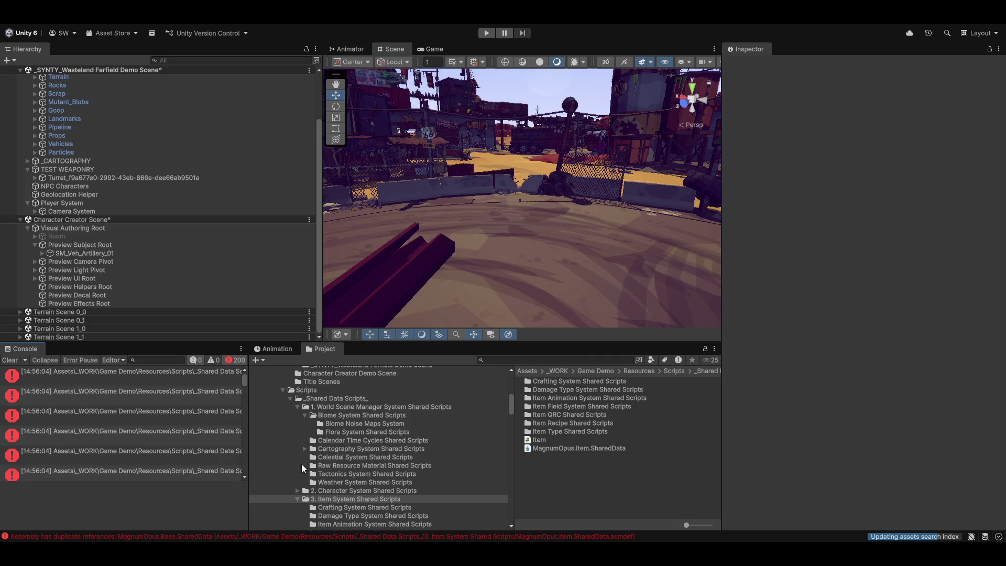
{"action": "left_click", "coordinate": [346, 408]}
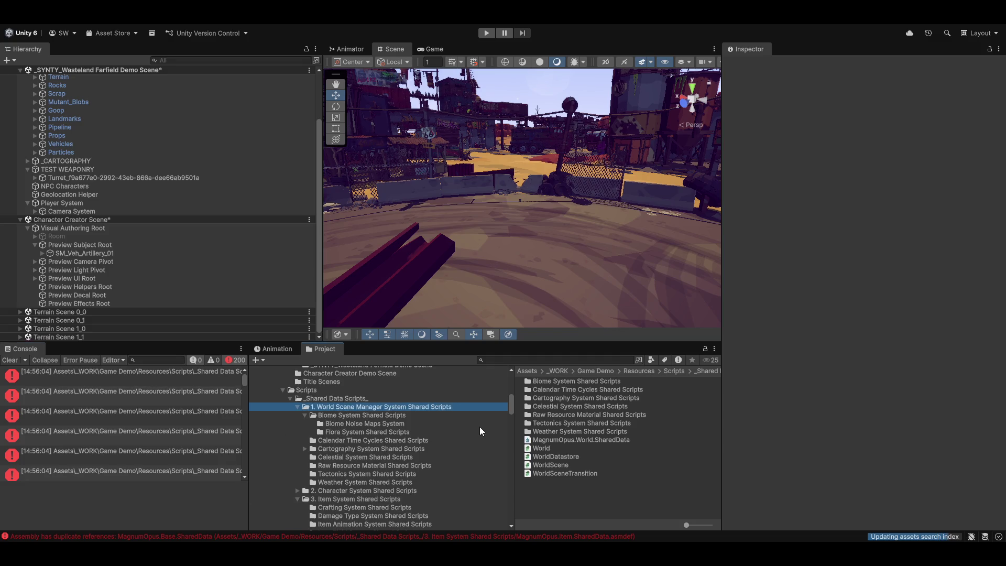
{"action": "left_click", "coordinate": [607, 441]}
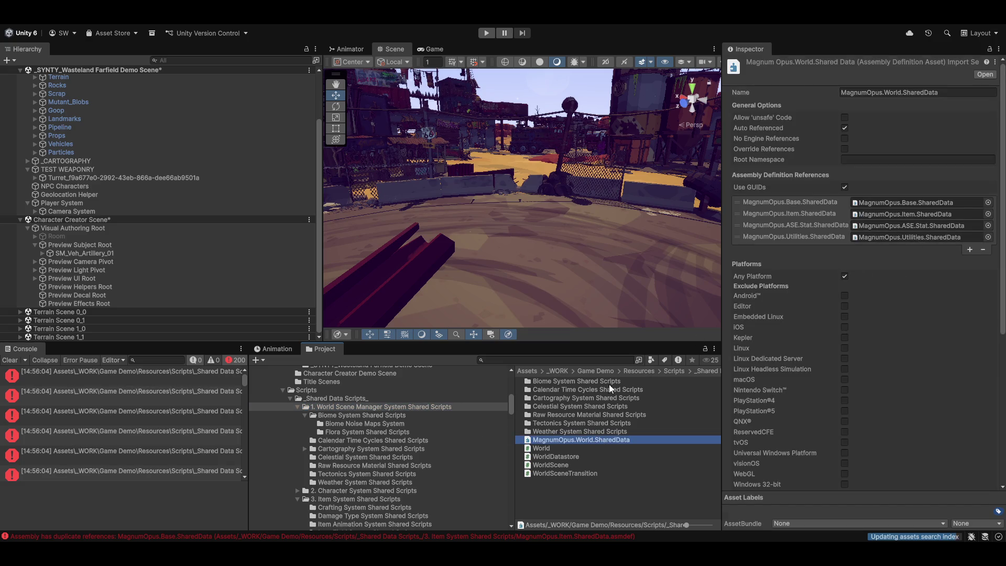
Add MagnumOpus.Utilities.SharedData to MagnumOpus.Item.SharedData's assembly references, then apply and save.
{"action": "left_click", "coordinate": [355, 499]}
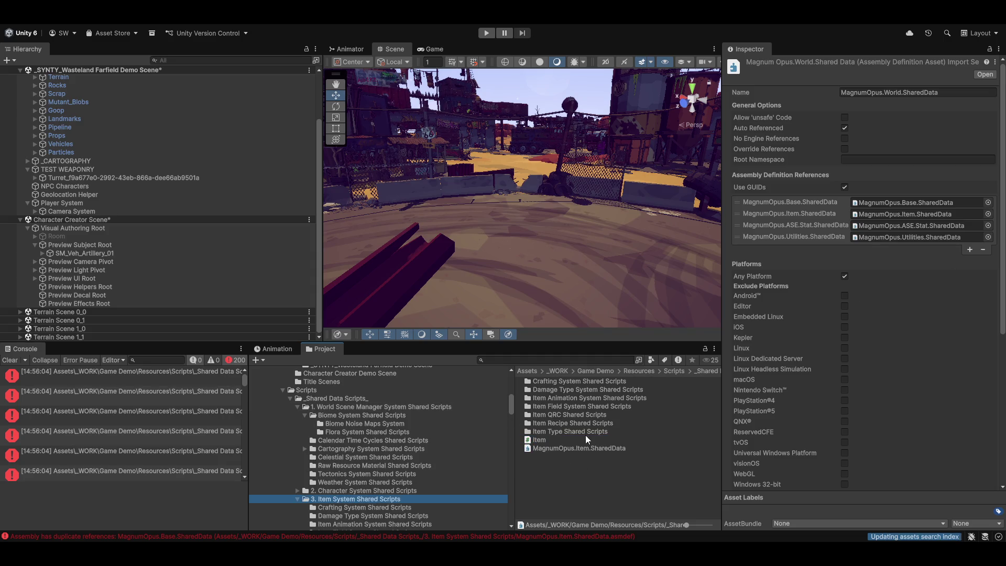
{"action": "left_click", "coordinate": [563, 449]}
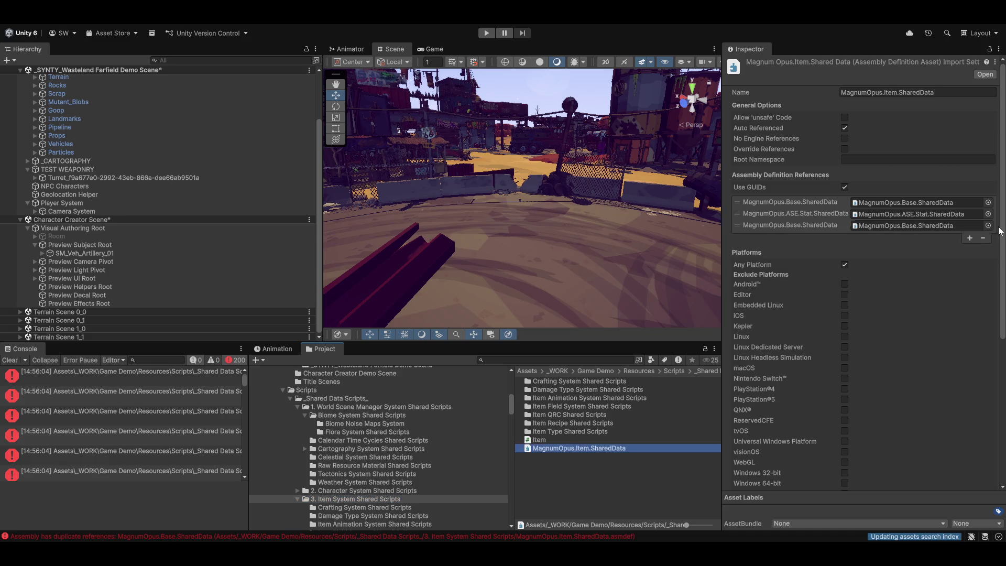
{"action": "left_click", "coordinate": [969, 239]}
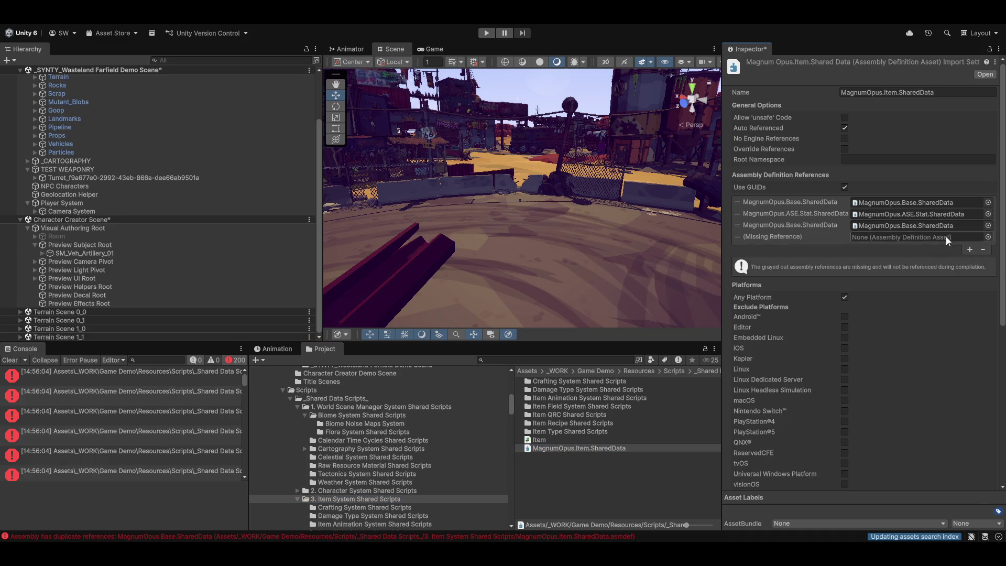
{"action": "left_click", "coordinate": [989, 238]}
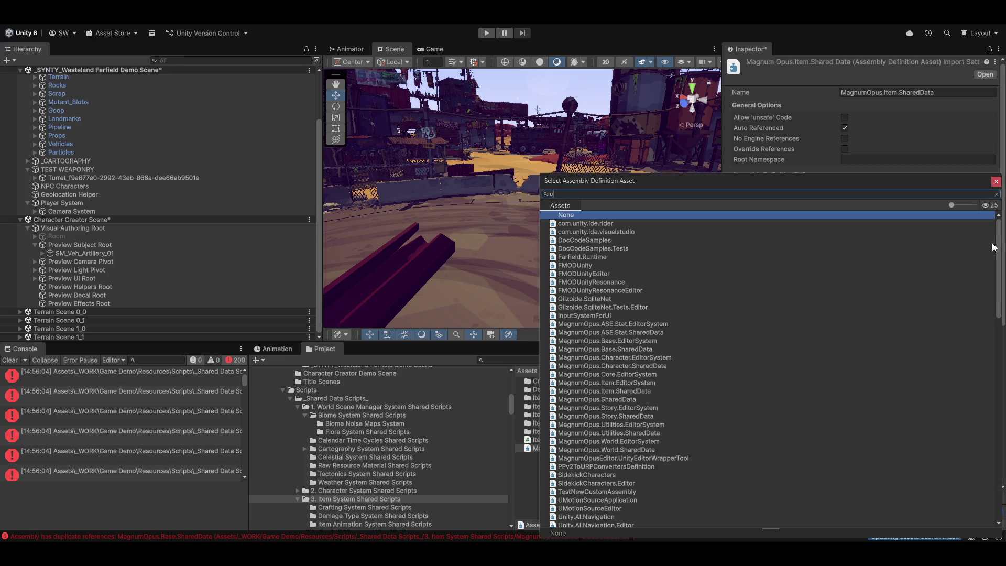
{"action": "type", "text": "tilit"}
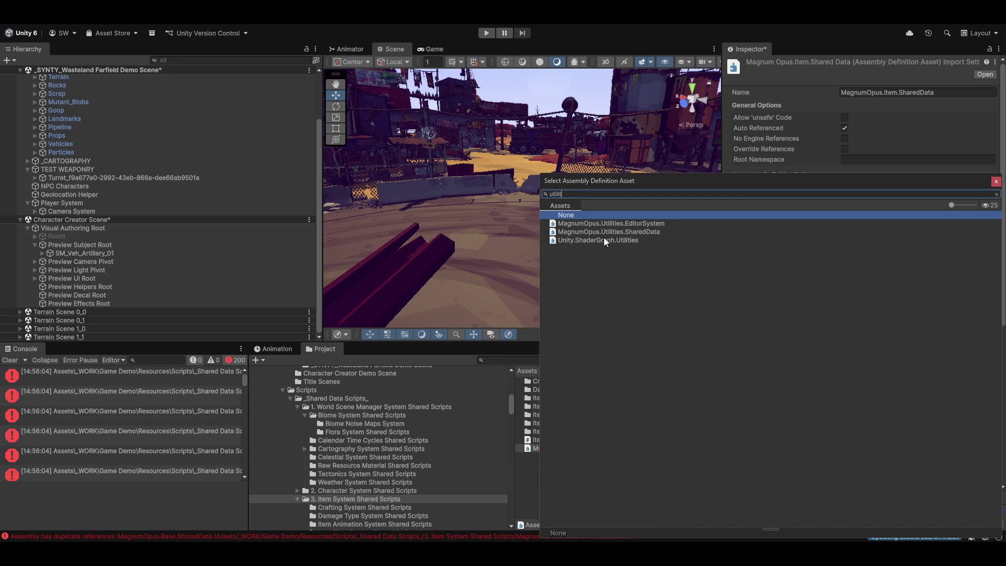
{"action": "double_click", "coordinate": [587, 235]}
{"action": "left_click", "coordinate": [639, 486]}
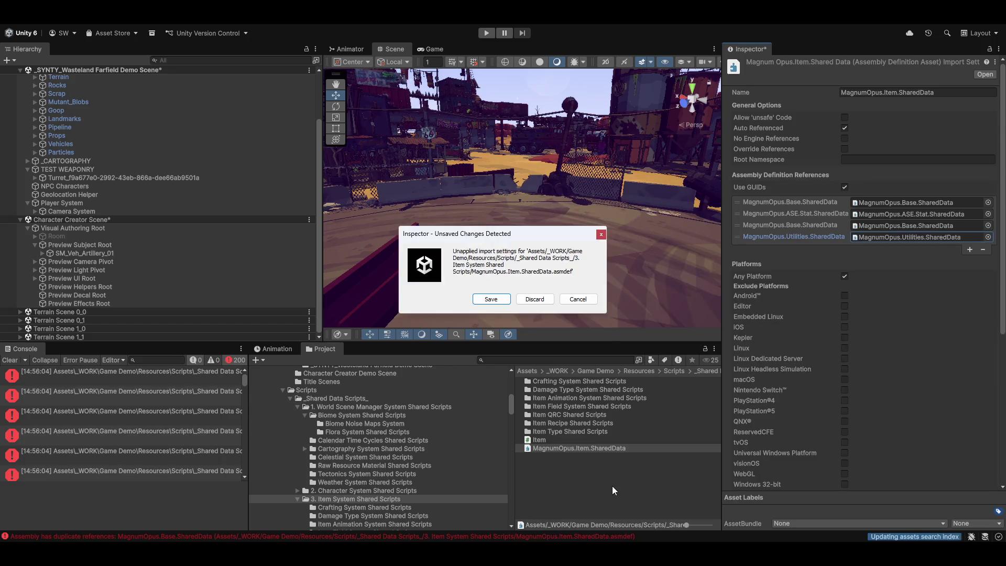
{"action": "left_click", "coordinate": [489, 299]}
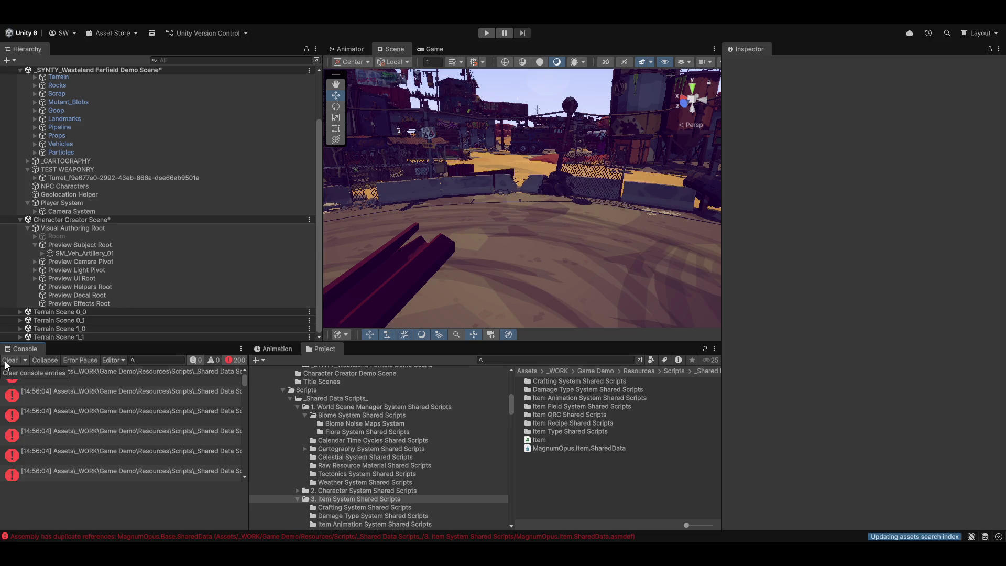
Delete the second MagnumOpus.Base.SharedData reference from MagnumOpus.Item.SharedData and save, dropping errors to 154.
{"action": "left_click", "coordinate": [564, 449]}
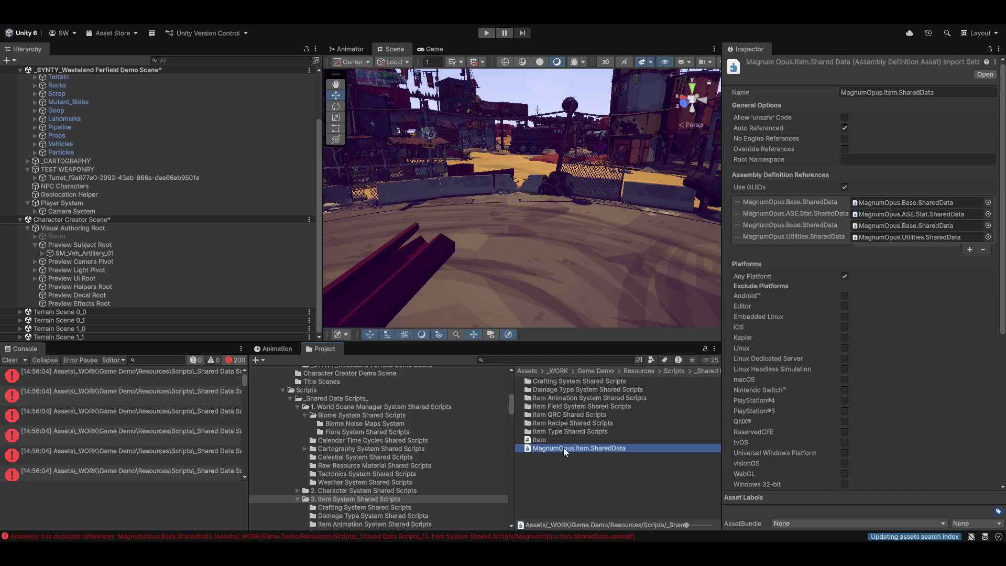
{"action": "left_click", "coordinate": [930, 228]}
{"action": "left_click", "coordinate": [806, 224]}
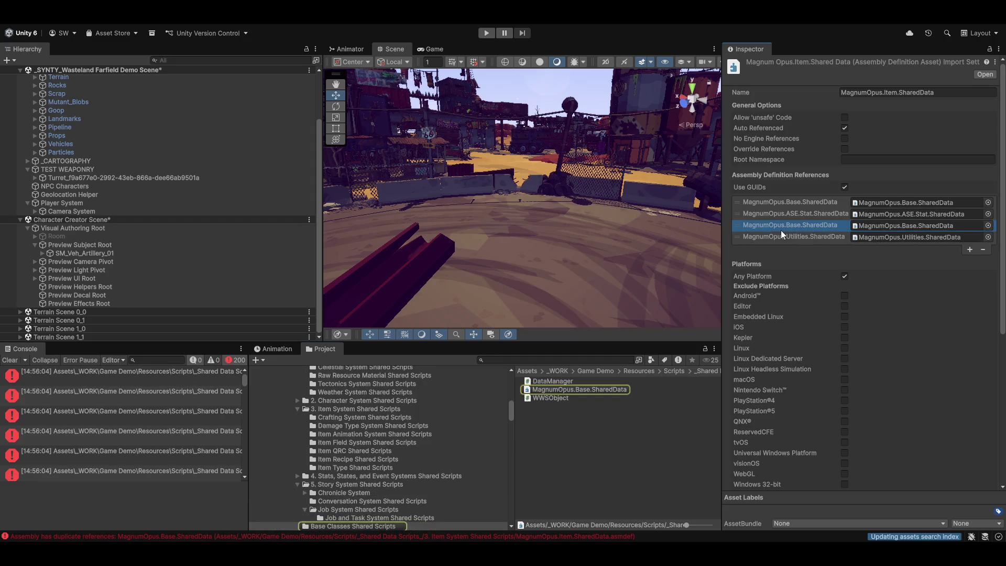
{"action": "left_click", "coordinate": [983, 250]}
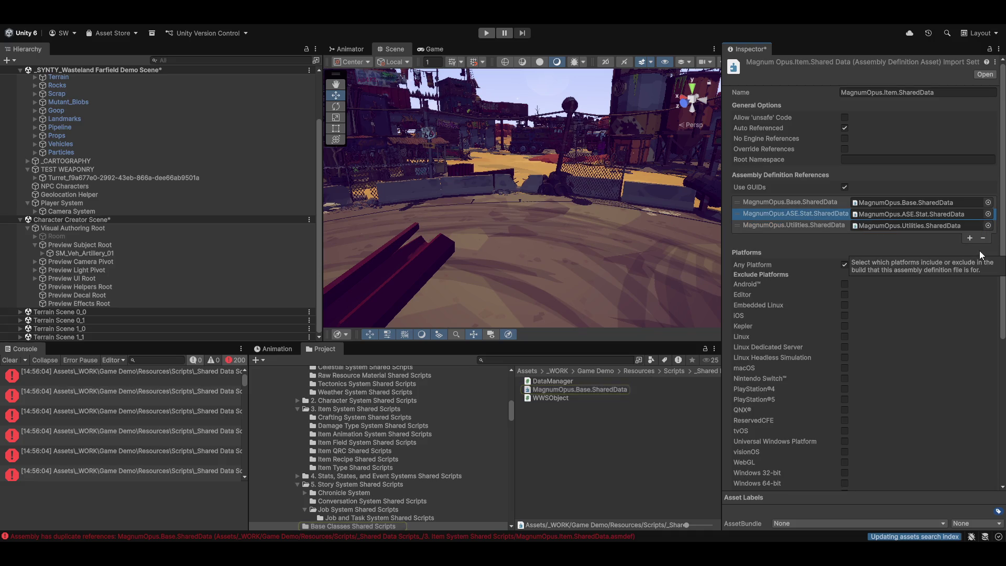
{"action": "left_click", "coordinate": [620, 489]}
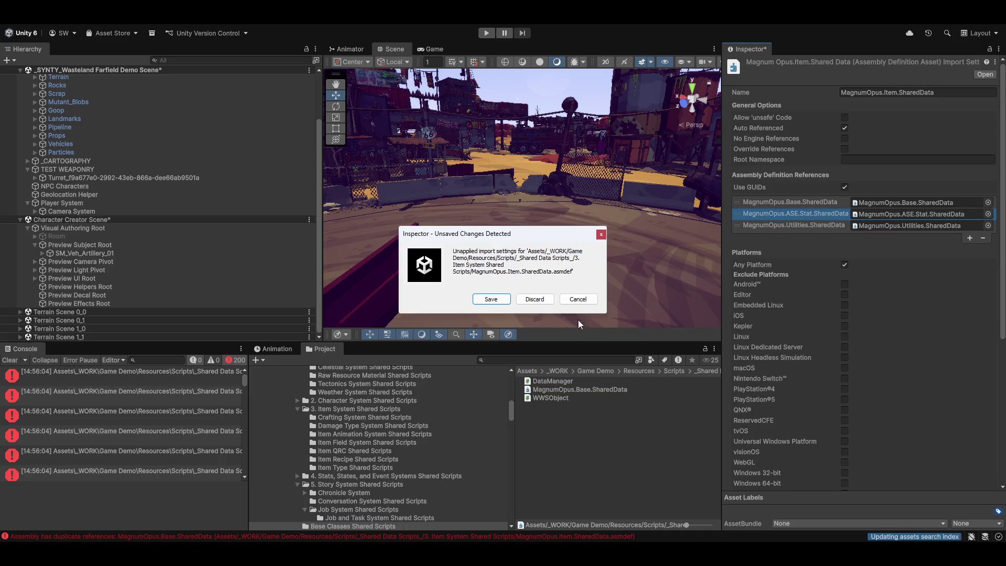
{"action": "left_click", "coordinate": [492, 299]}
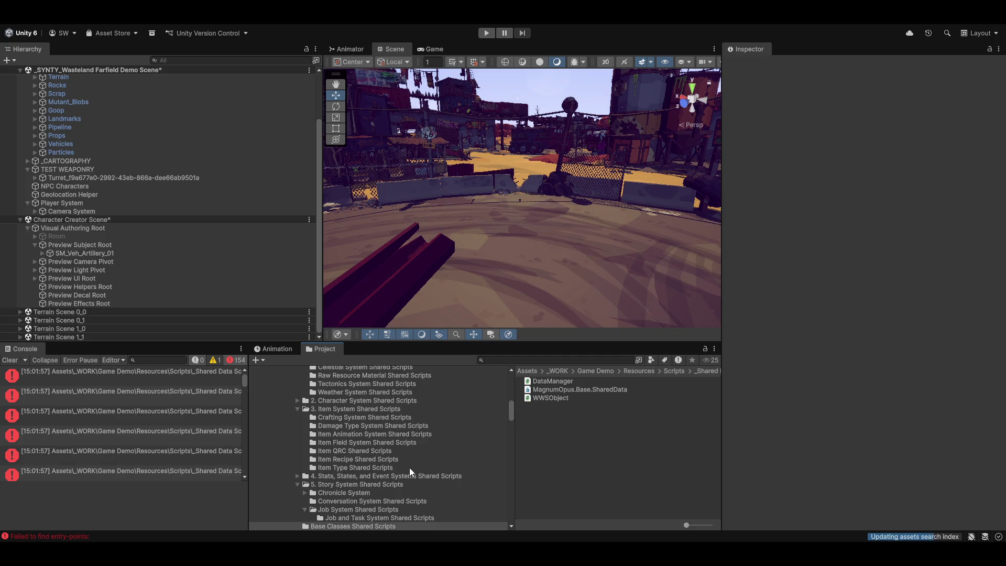
Clear the Console and add MagnumOpus.Character.SharedData to MagnumOpus.World.SharedData's references, then save.
{"action": "scroll", "coordinate": [410, 468], "scroll_direction": "up", "scroll_amount": 5}
{"action": "left_click", "coordinate": [10, 361]}
{"action": "scroll", "coordinate": [351, 443], "scroll_direction": "up", "scroll_amount": 4}
{"action": "left_click", "coordinate": [369, 442]}
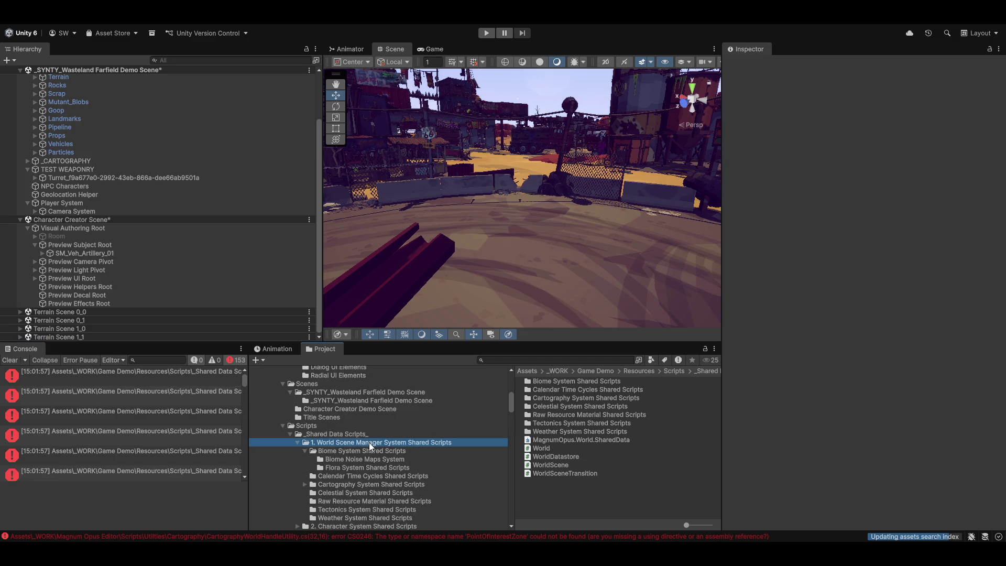
{"action": "left_click", "coordinate": [571, 440]}
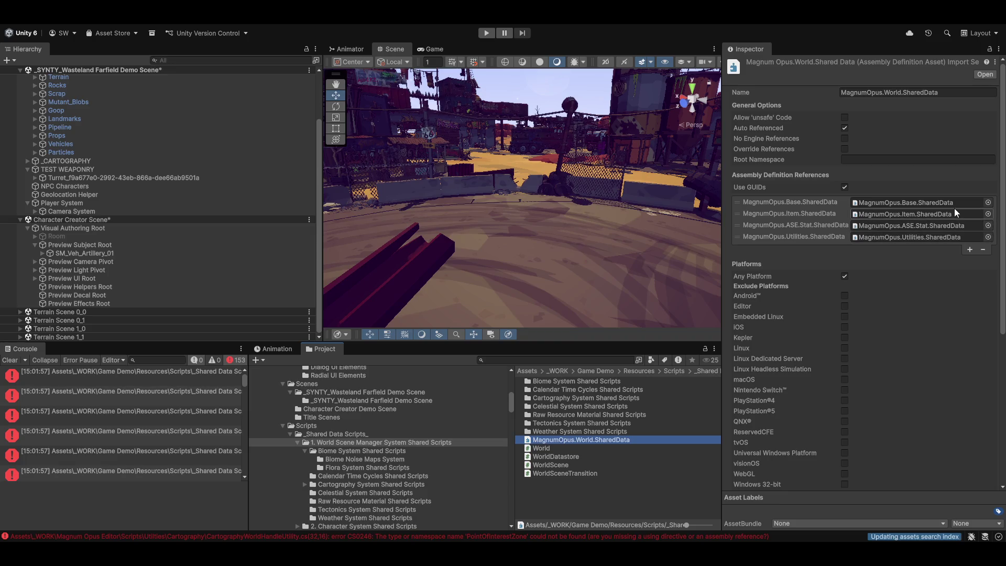
{"action": "left_click", "coordinate": [970, 250]}
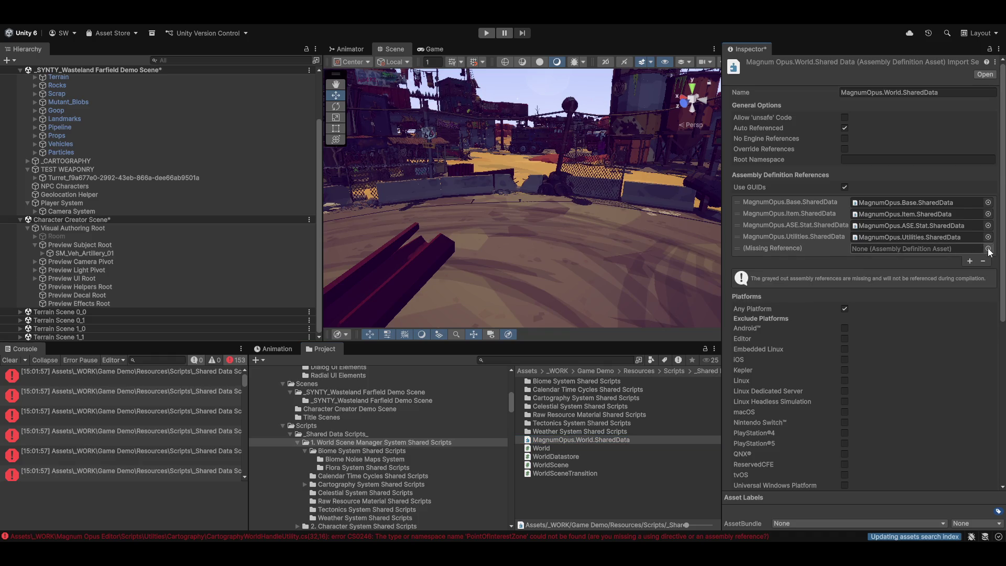
{"action": "left_click", "coordinate": [988, 249]}
{"action": "type", "text": "character"}
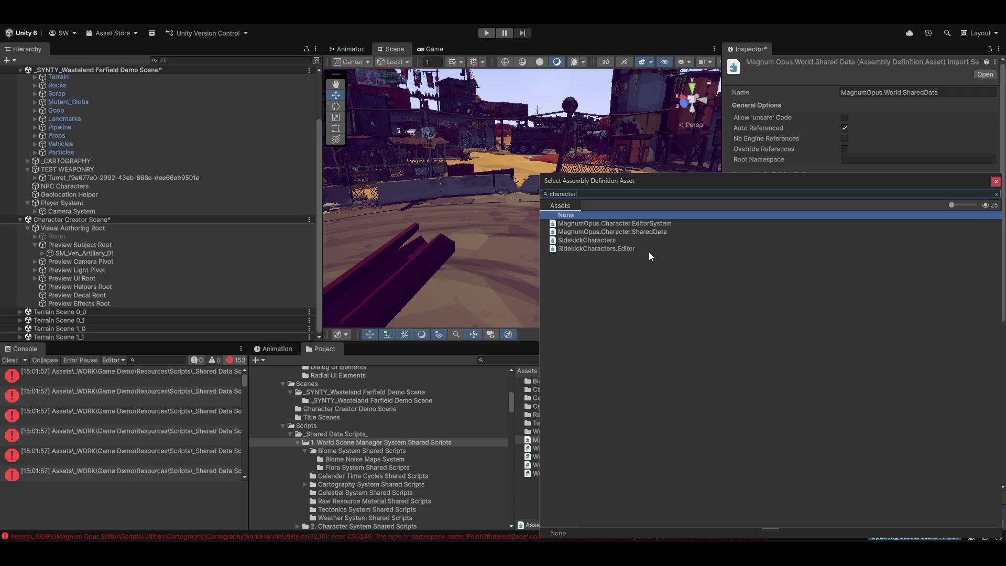
{"action": "double_click", "coordinate": [646, 232]}
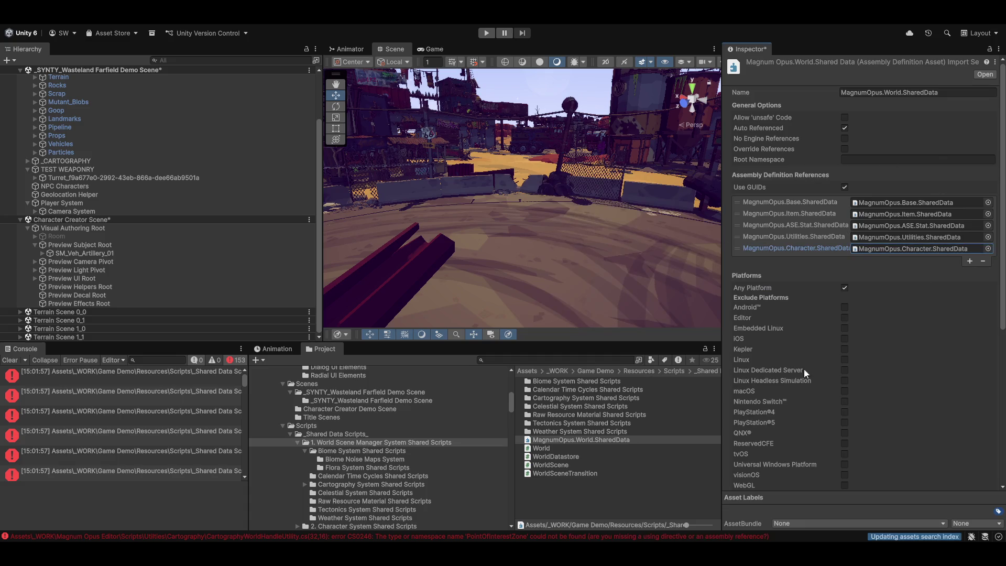
{"action": "left_click", "coordinate": [304, 520]}
{"action": "left_click", "coordinate": [491, 298]}
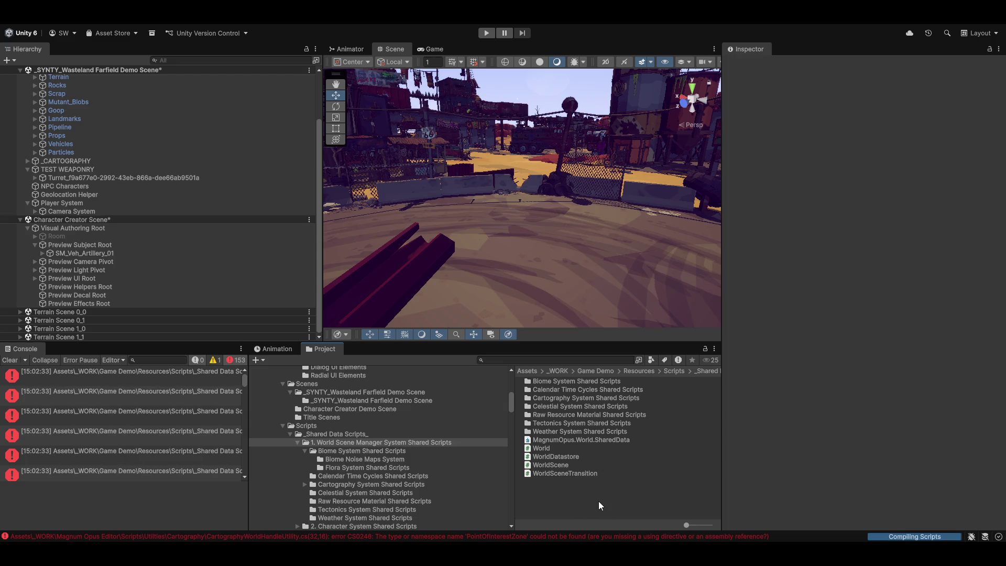
Clear the Console again and view the MagnumOpus.ASE.Stat.SharedData assembly definition.
{"action": "left_click", "coordinate": [10, 360]}
{"action": "scroll", "coordinate": [382, 454], "scroll_direction": "down", "scroll_amount": 3}
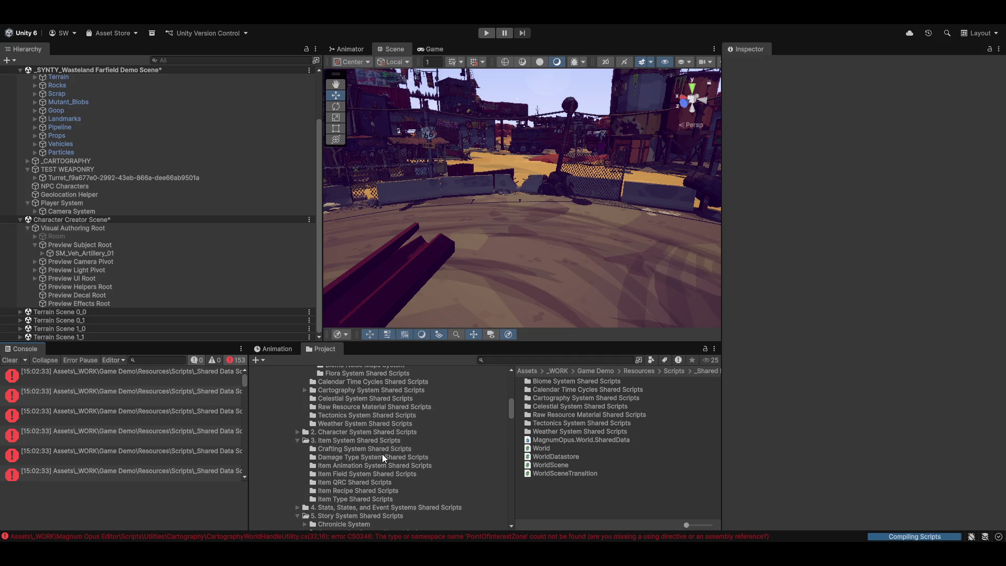
{"action": "scroll", "coordinate": [341, 474], "scroll_direction": "down", "scroll_amount": 2}
{"action": "left_click", "coordinate": [329, 441]}
{"action": "scroll", "coordinate": [349, 477], "scroll_direction": "down", "scroll_amount": 2}
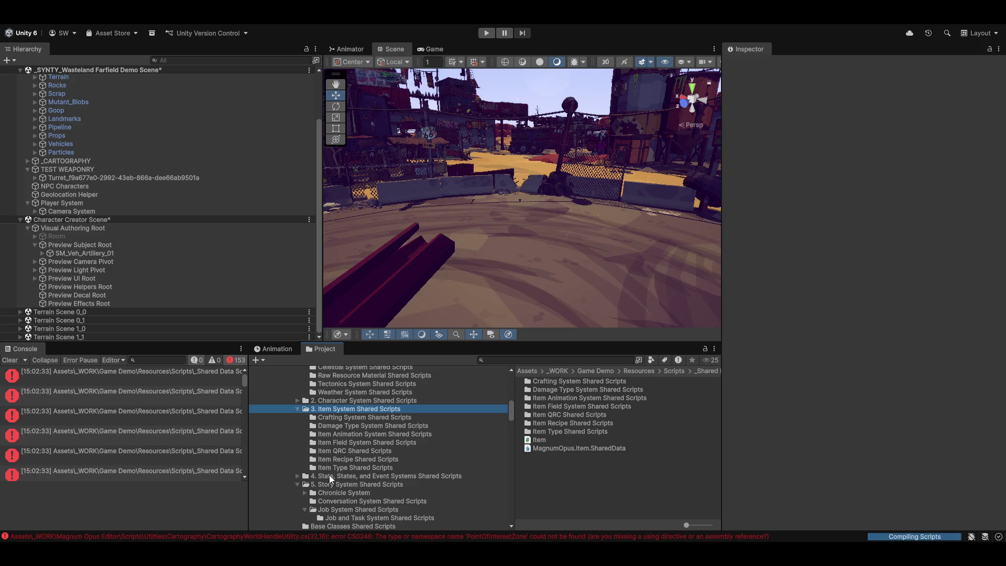
{"action": "left_click", "coordinate": [330, 476]}
{"action": "left_click", "coordinate": [580, 415]}
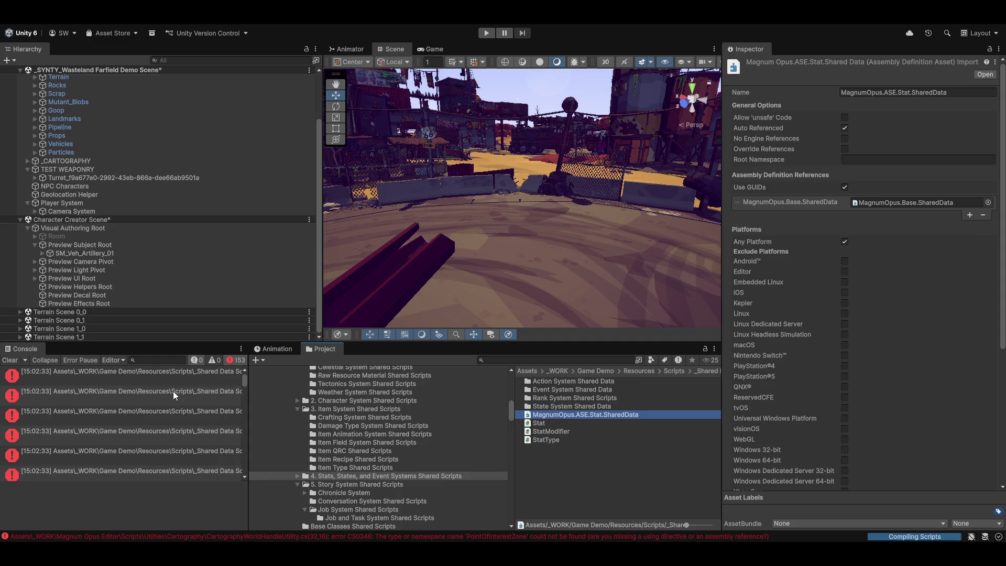
Open the Archetype.cs error in Visual Studio, then select MagnumOpus.Character.SharedData in Unity.
{"action": "double_click", "coordinate": [130, 371]}
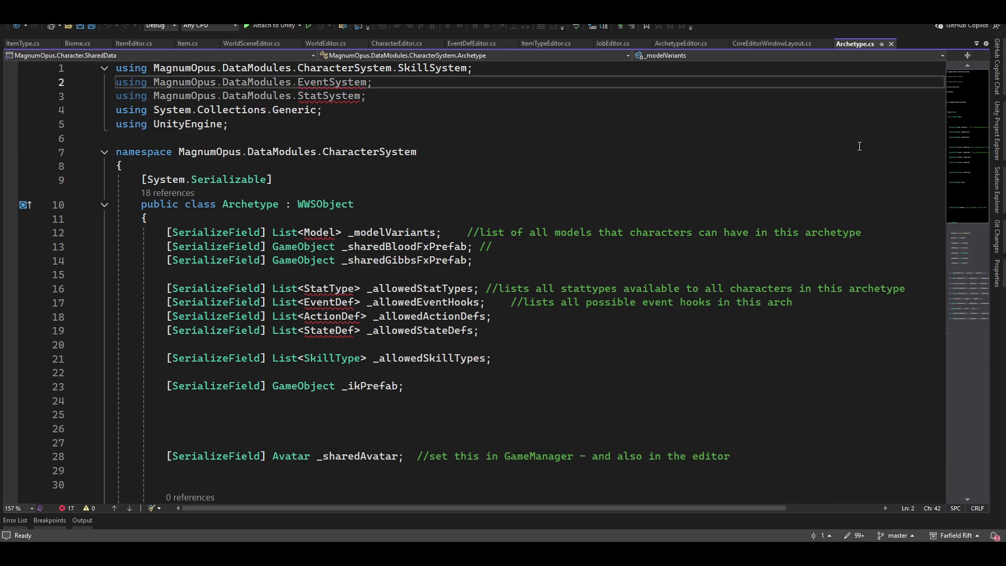
{"action": "key", "text": "alt+Tab"}
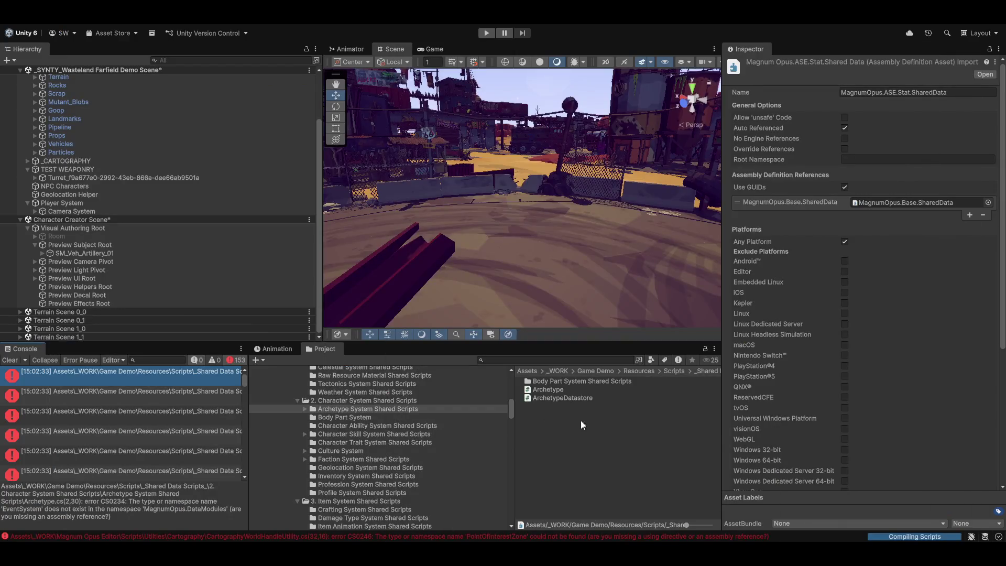
{"action": "left_click", "coordinate": [369, 402]}
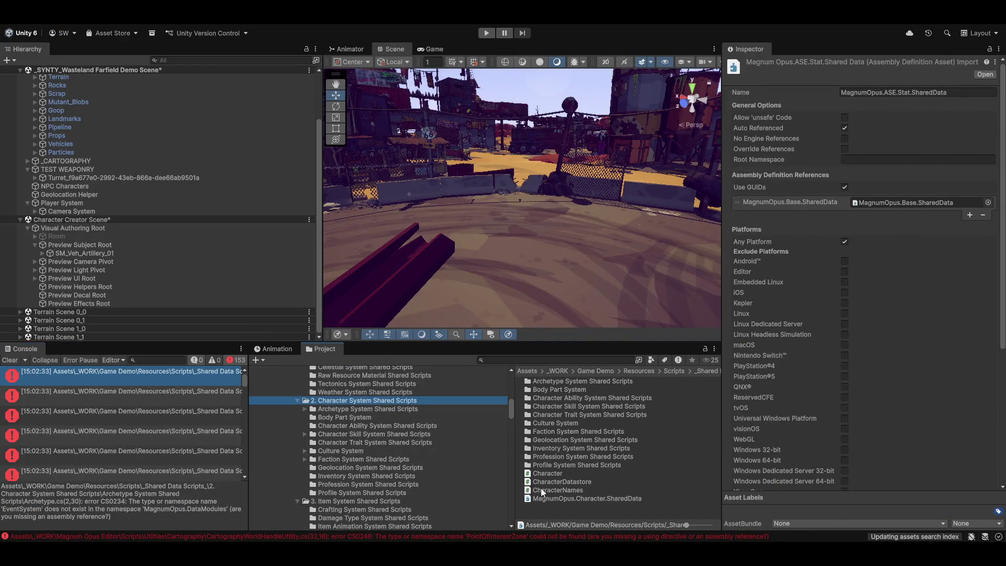
{"action": "left_click", "coordinate": [538, 495]}
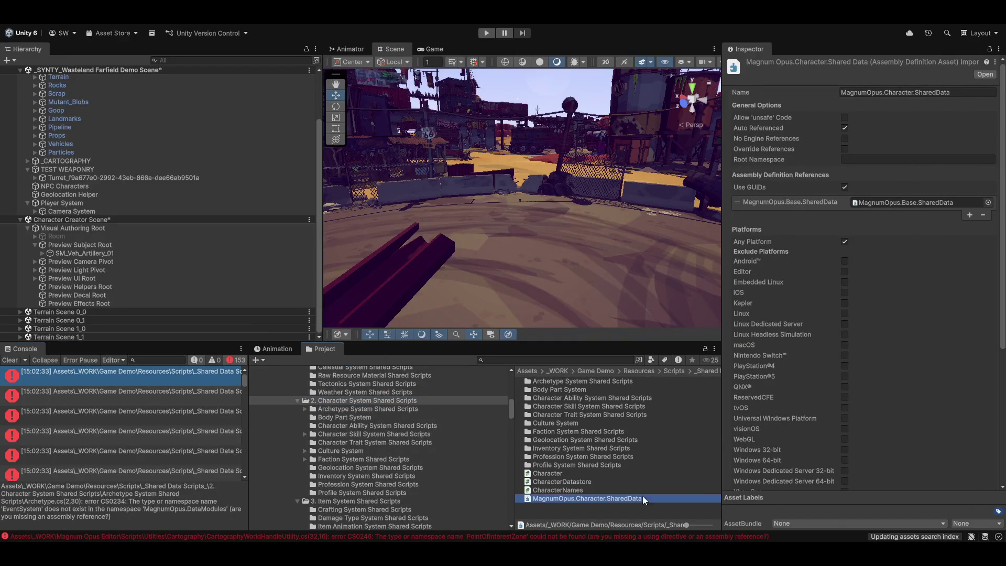
Add MagnumOpus.ASE.Stat.SharedData to MagnumOpus.Character.SharedData's references and save.
{"action": "left_click", "coordinate": [969, 214]}
{"action": "left_click", "coordinate": [988, 214]}
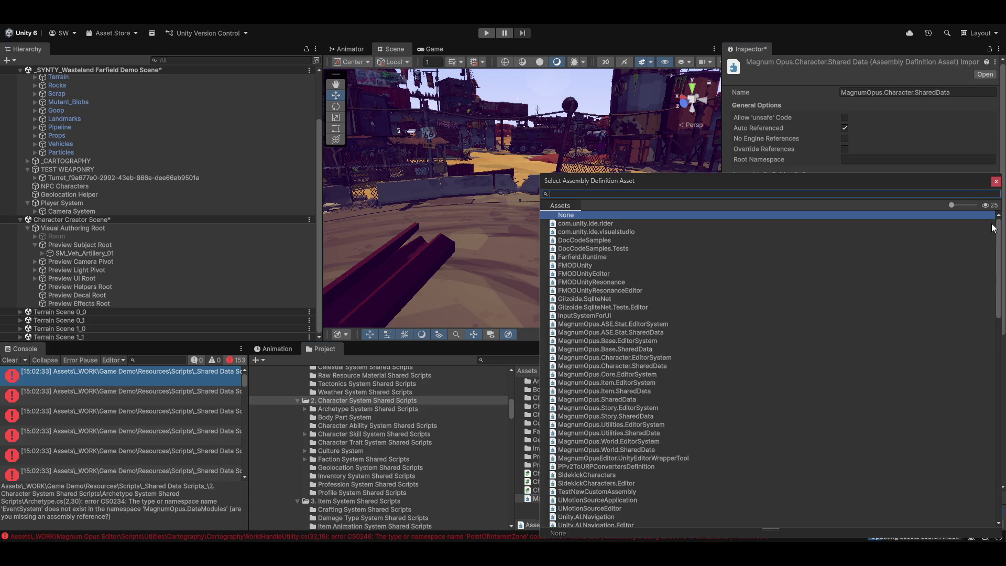
{"action": "type", "text": "ase"}
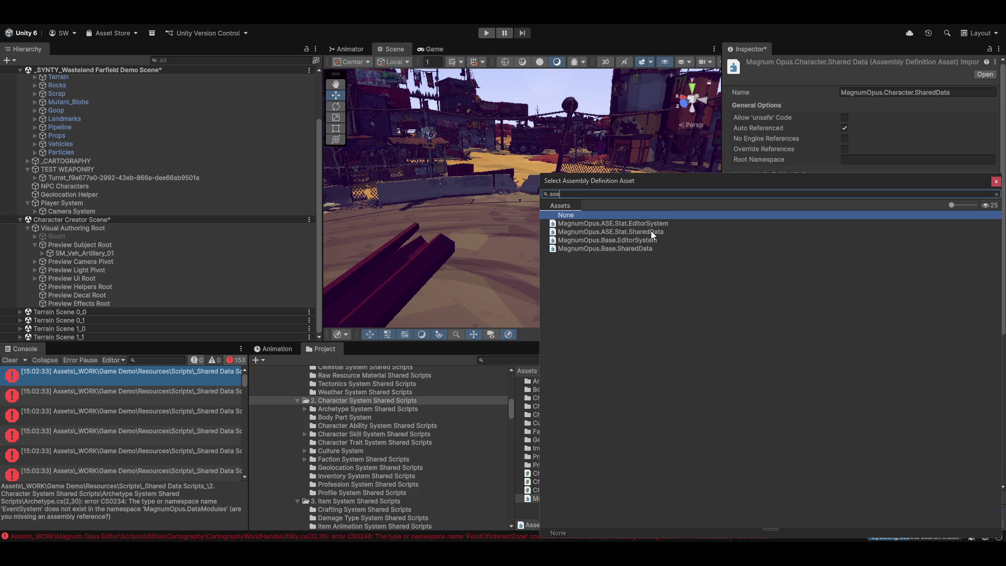
{"action": "double_click", "coordinate": [607, 231]}
{"action": "left_click", "coordinate": [565, 517]}
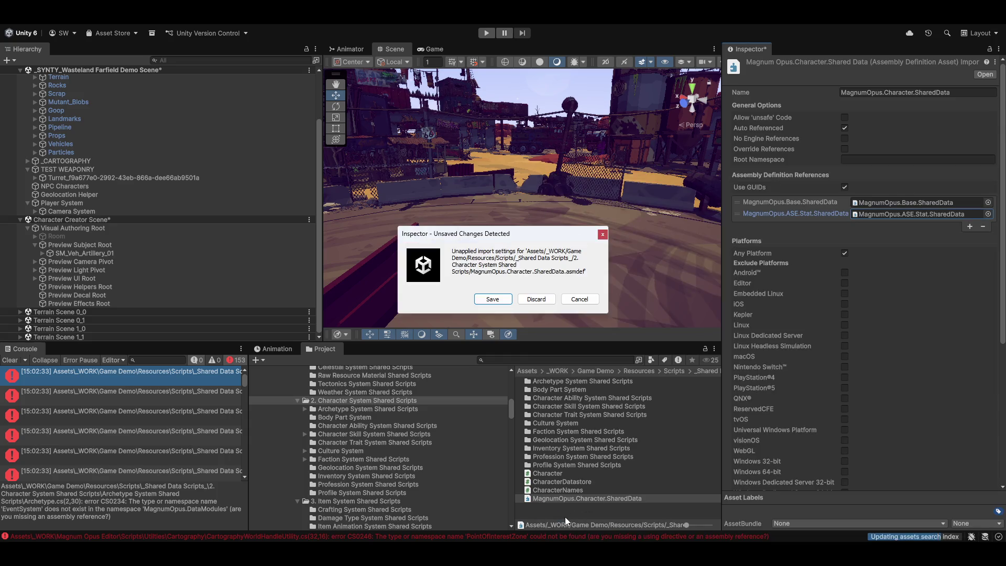
{"action": "left_click", "coordinate": [519, 300]}
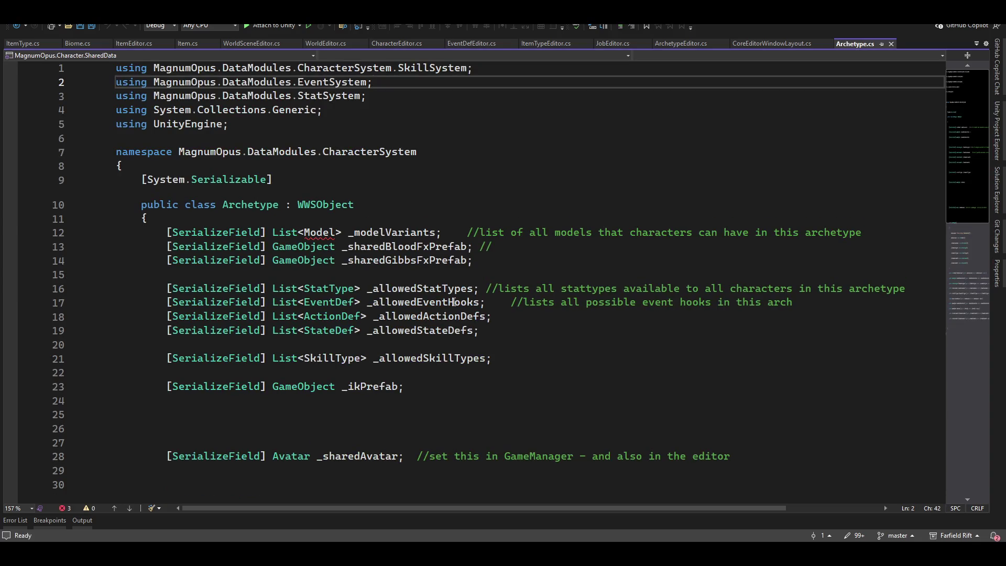
{"action": "mouse_move", "coordinate": [322, 232]}
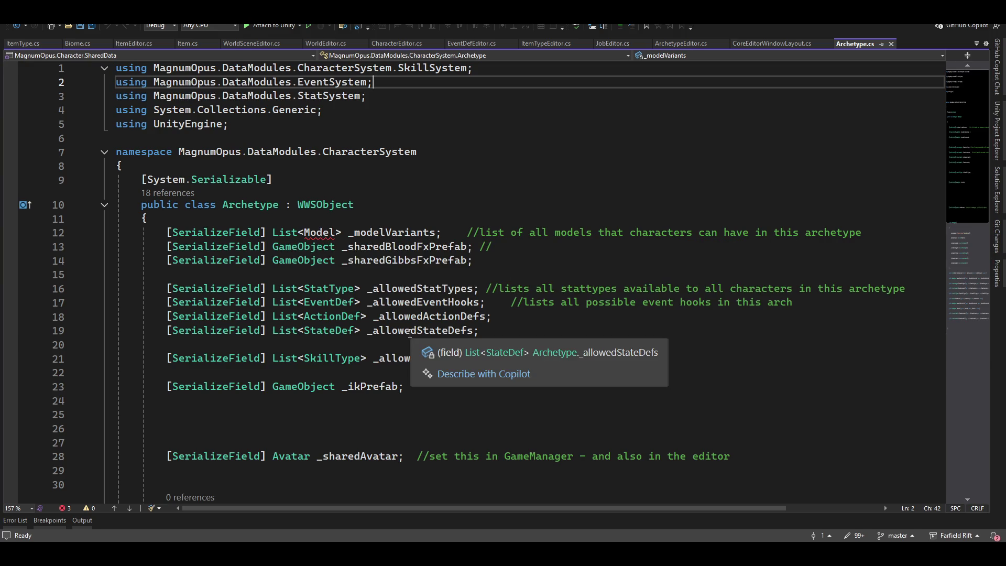
{"action": "scroll", "coordinate": [506, 225], "scroll_direction": "down", "scroll_amount": 11}
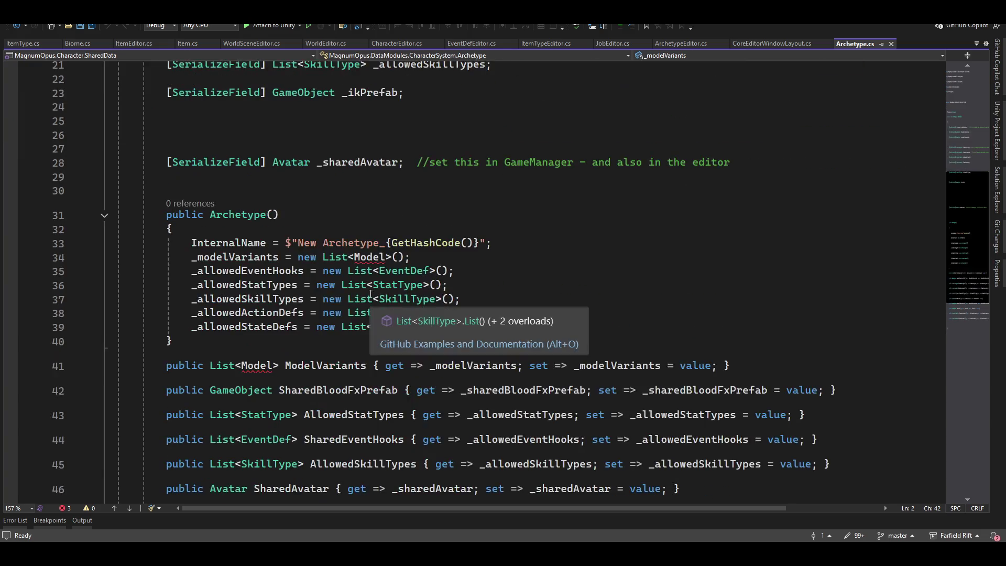
{"action": "scroll", "coordinate": [256, 348], "scroll_direction": "up", "scroll_amount": 4}
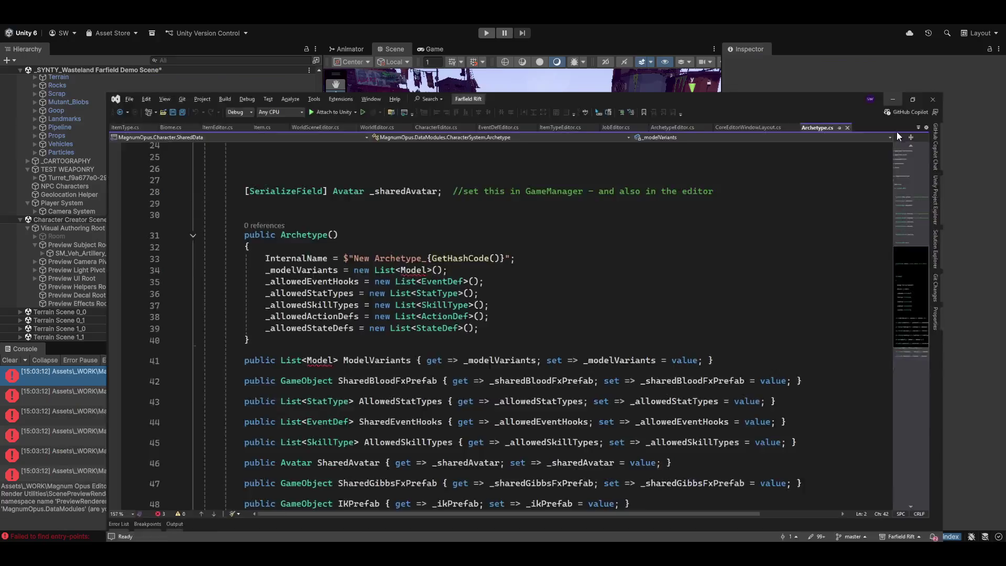
Add MagnumOpus.Utilities.SharedData to MagnumOpus.Character.SharedData's references and save.
{"action": "left_click", "coordinate": [893, 99]}
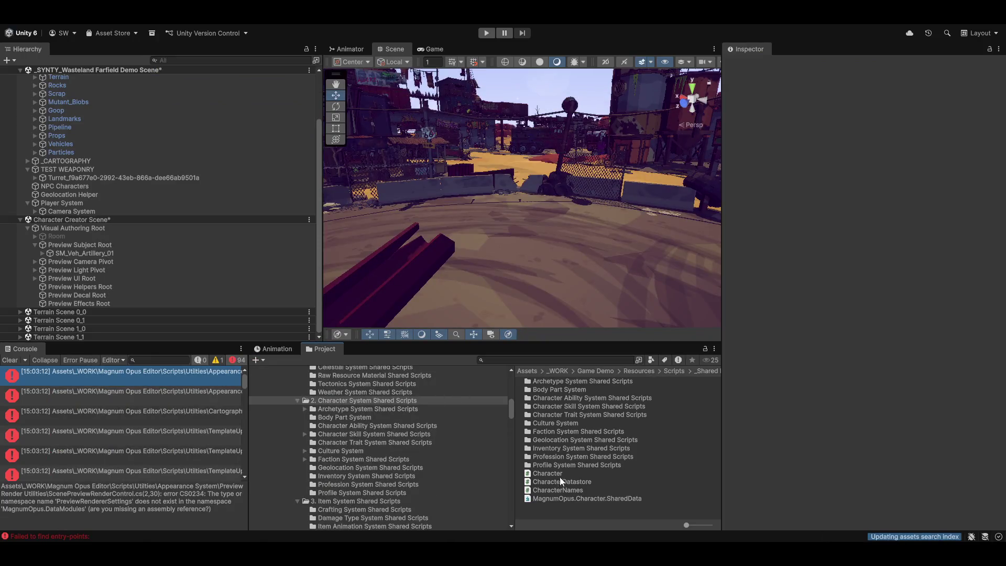
{"action": "left_click", "coordinate": [552, 499]}
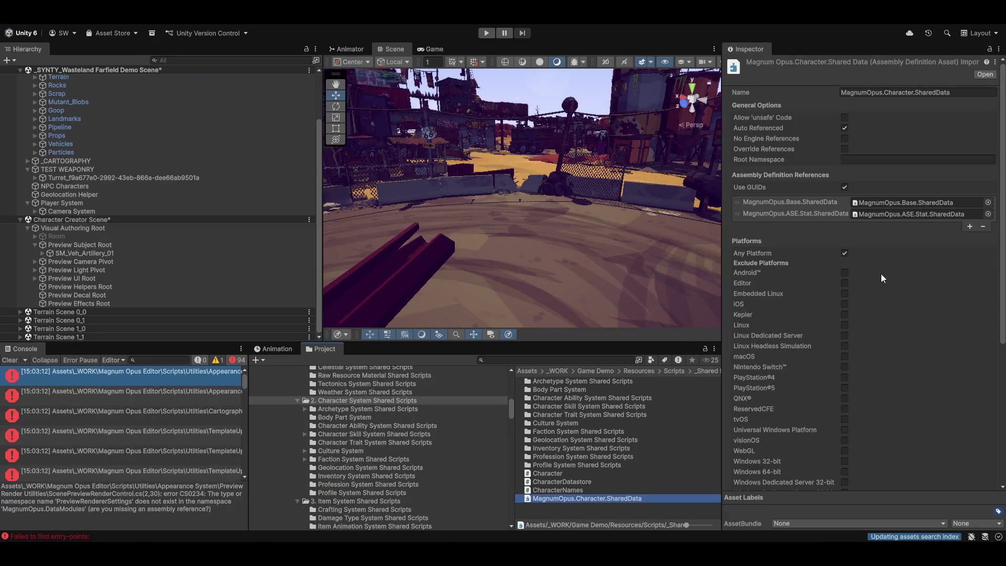
{"action": "left_click", "coordinate": [970, 226]}
{"action": "left_click", "coordinate": [989, 225]}
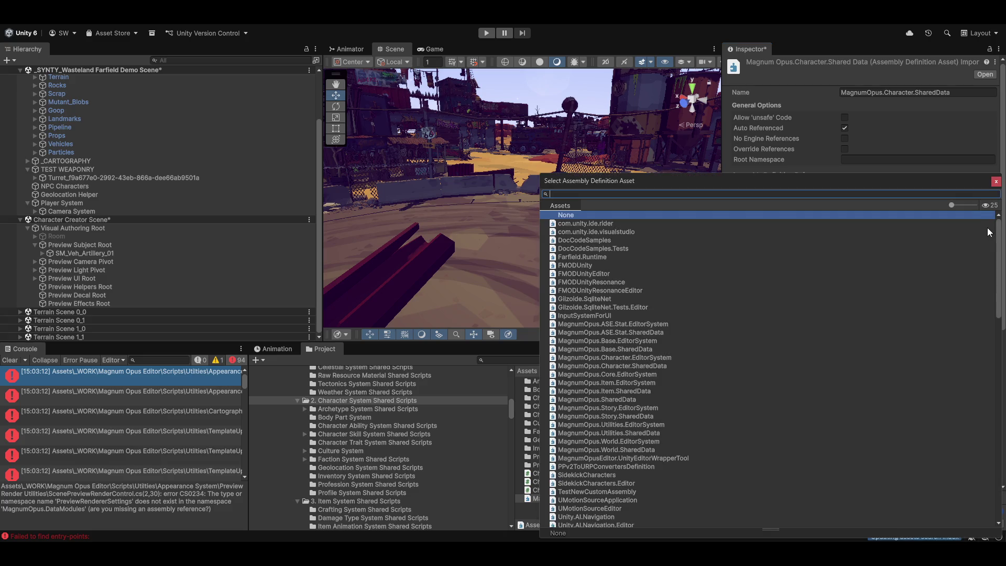
{"action": "type", "text": "utili"}
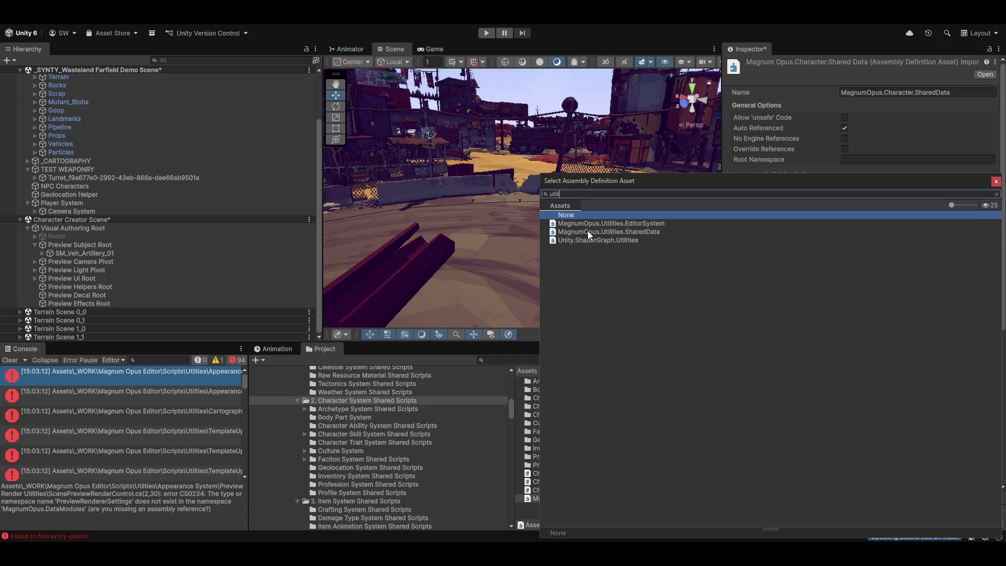
{"action": "double_click", "coordinate": [610, 231]}
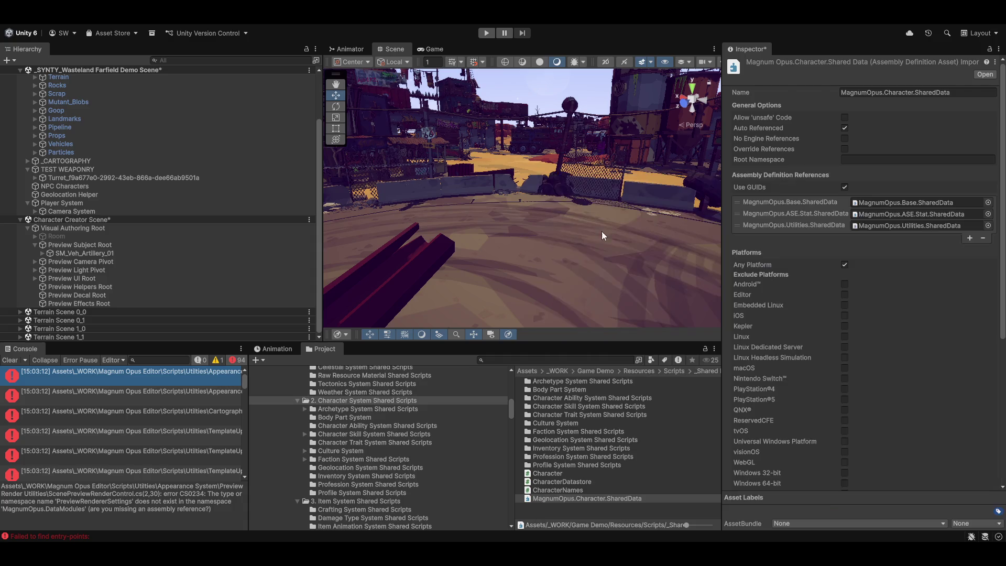
{"action": "left_click", "coordinate": [570, 517]}
{"action": "left_click", "coordinate": [493, 298]}
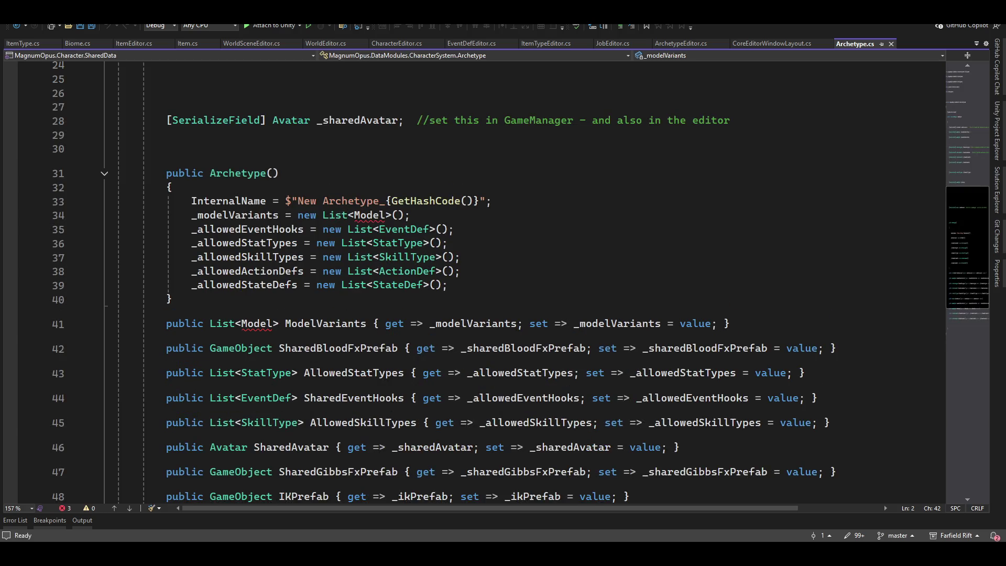
Delete the Character.SharedData reference from MagnumOpus.Utilities.SharedData and save, leaving 58 errors.
{"action": "key", "text": "alt+Tab"}
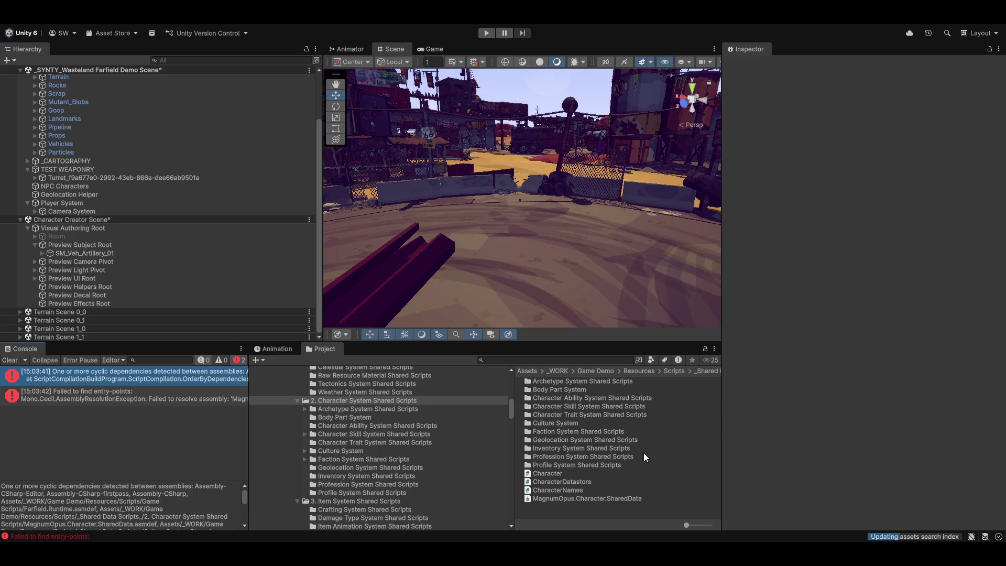
{"action": "left_click", "coordinate": [556, 498]}
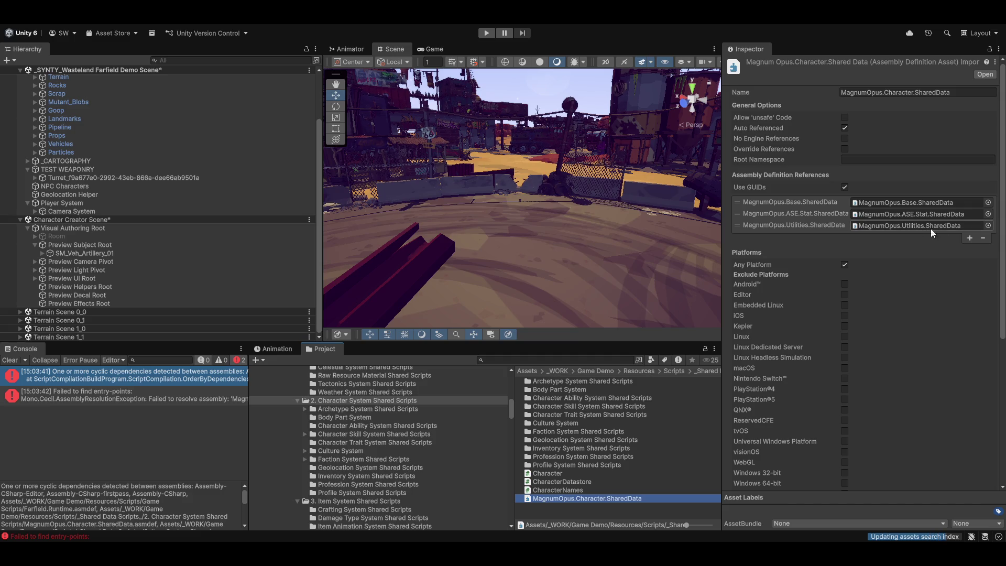
{"action": "scroll", "coordinate": [375, 461], "scroll_direction": "down", "scroll_amount": 8}
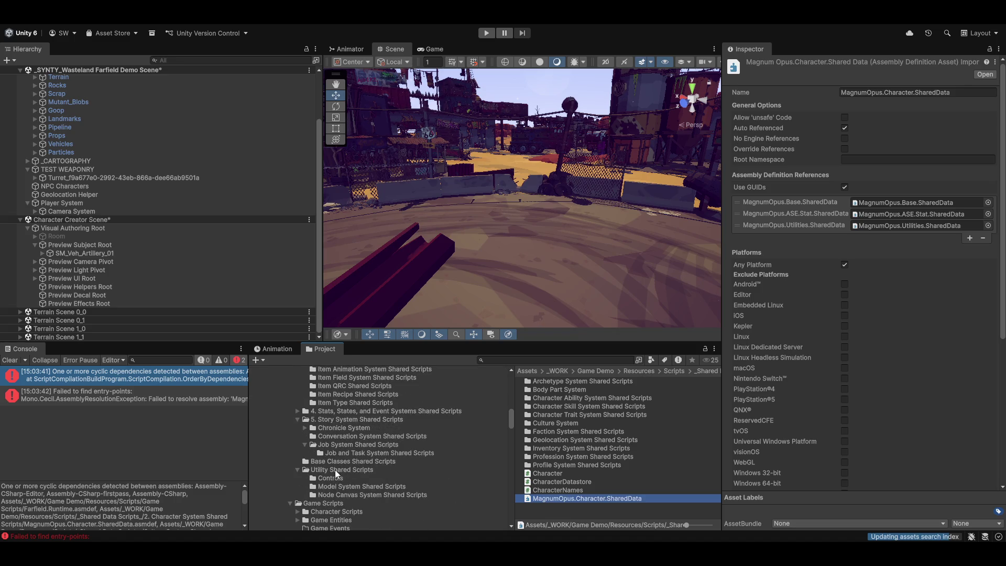
{"action": "left_click", "coordinate": [334, 470]}
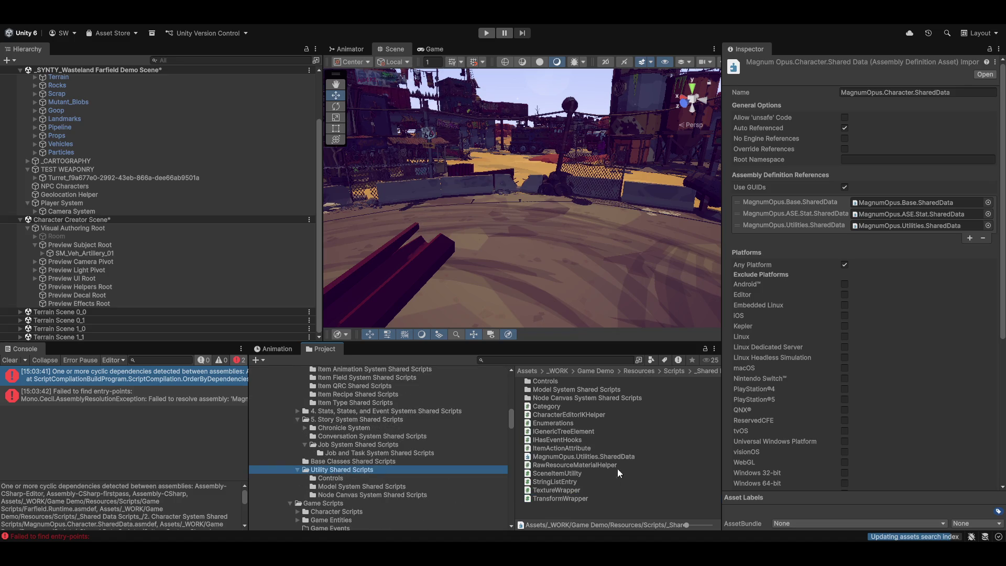
{"action": "left_click", "coordinate": [551, 458]}
{"action": "left_click", "coordinate": [803, 213]}
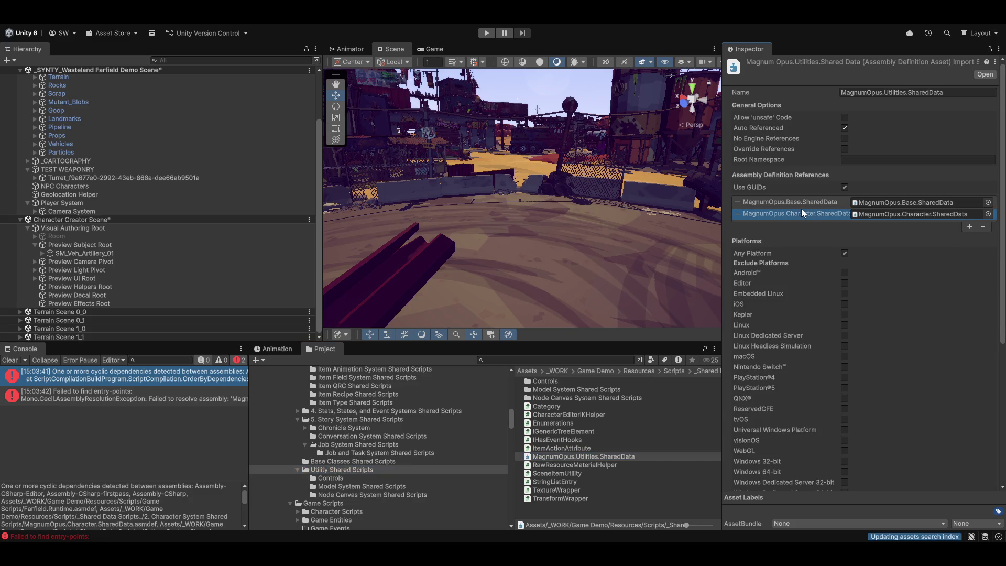
{"action": "left_click", "coordinate": [984, 227]}
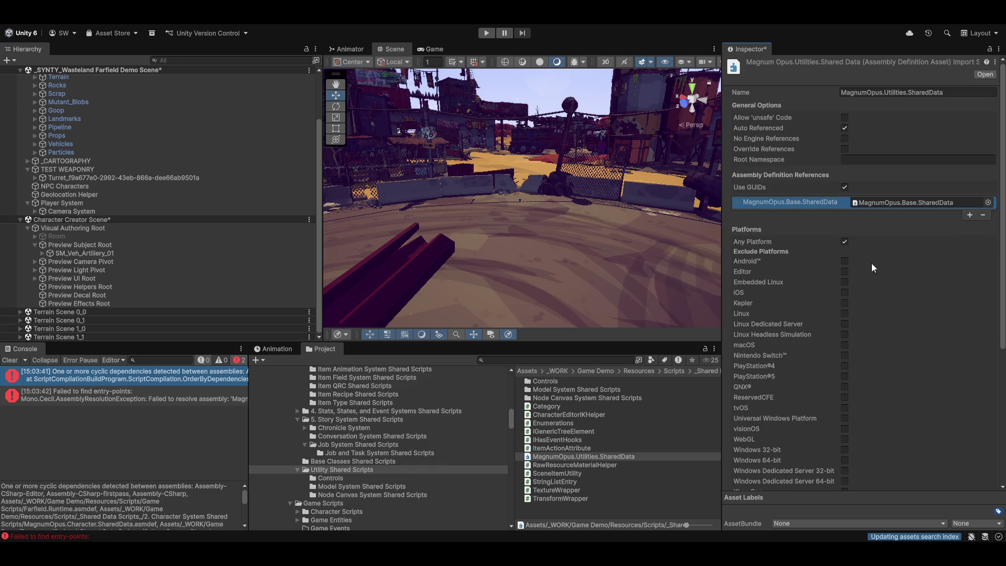
{"action": "left_click", "coordinate": [572, 518]}
{"action": "left_click", "coordinate": [490, 301]}
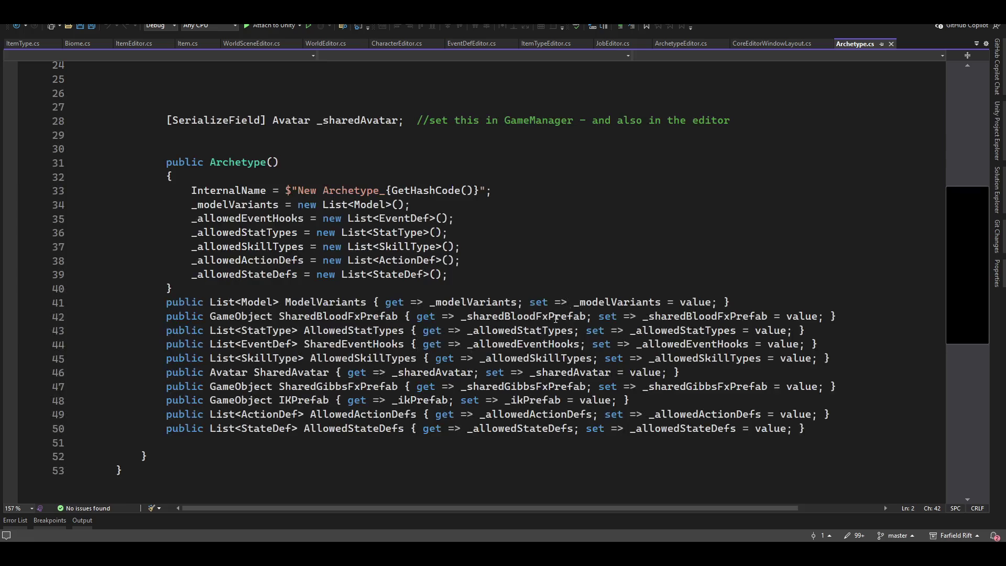
{"action": "key", "text": "alt+Tab"}
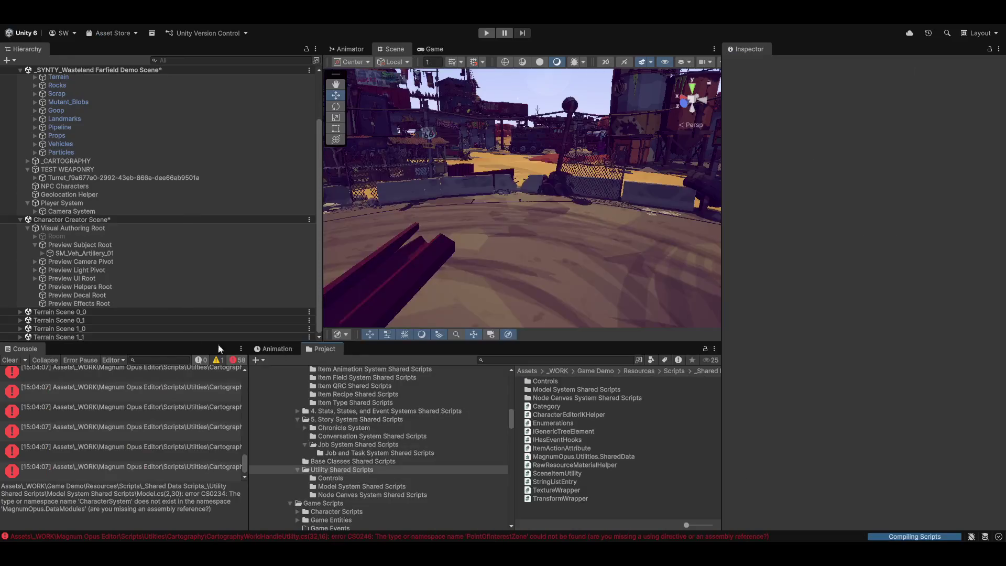
Clear the Console, locate the first error's script, and open CartographyWorldHandleUtility in Visual Studio.
{"action": "left_click", "coordinate": [8, 363]}
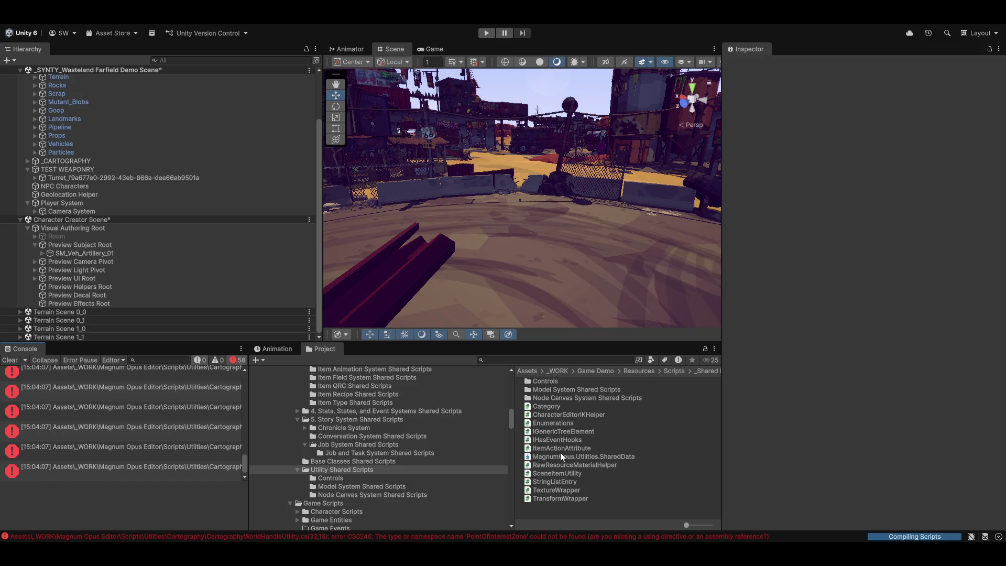
{"action": "scroll", "coordinate": [360, 474], "scroll_direction": "up", "scroll_amount": 5}
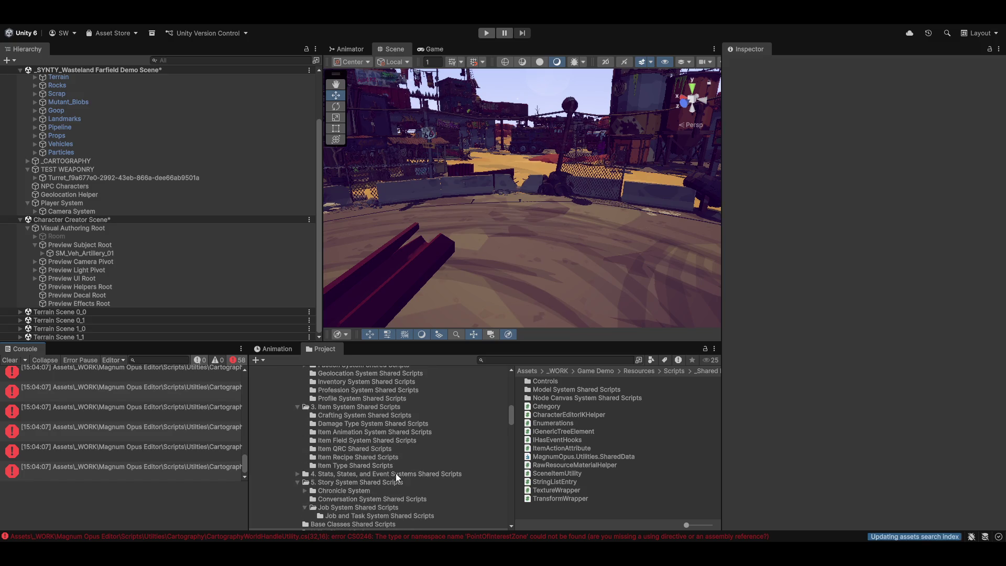
{"action": "left_click", "coordinate": [166, 372]}
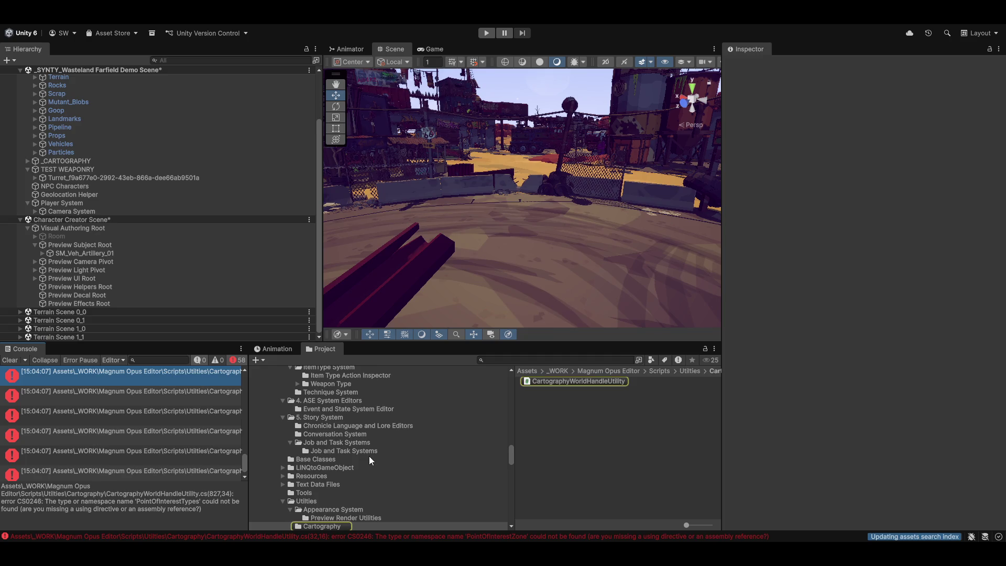
{"action": "scroll", "coordinate": [369, 458], "scroll_direction": "up", "scroll_amount": 5}
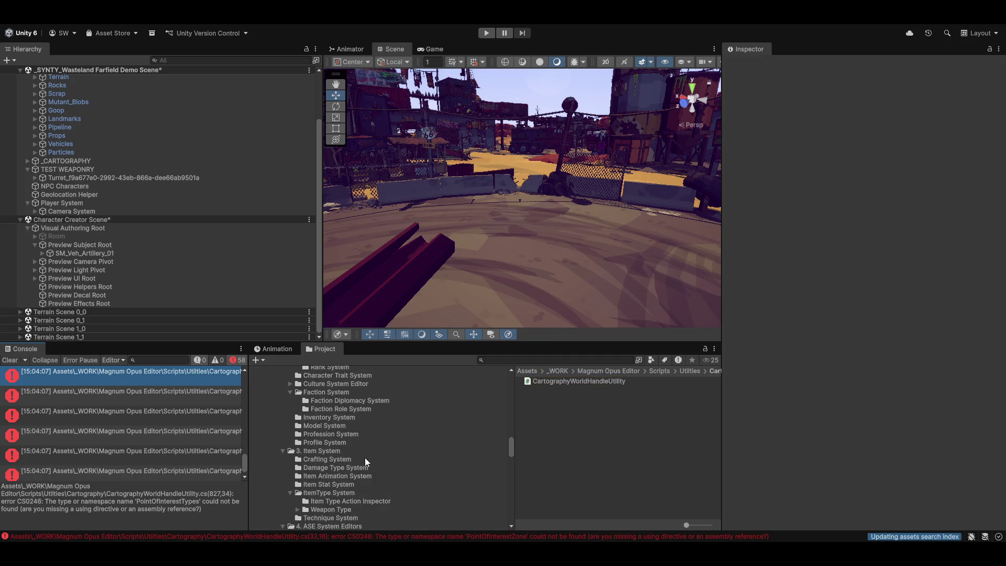
{"action": "scroll", "coordinate": [365, 458], "scroll_direction": "up", "scroll_amount": 10}
{"action": "scroll", "coordinate": [307, 420], "scroll_direction": "down", "scroll_amount": 6}
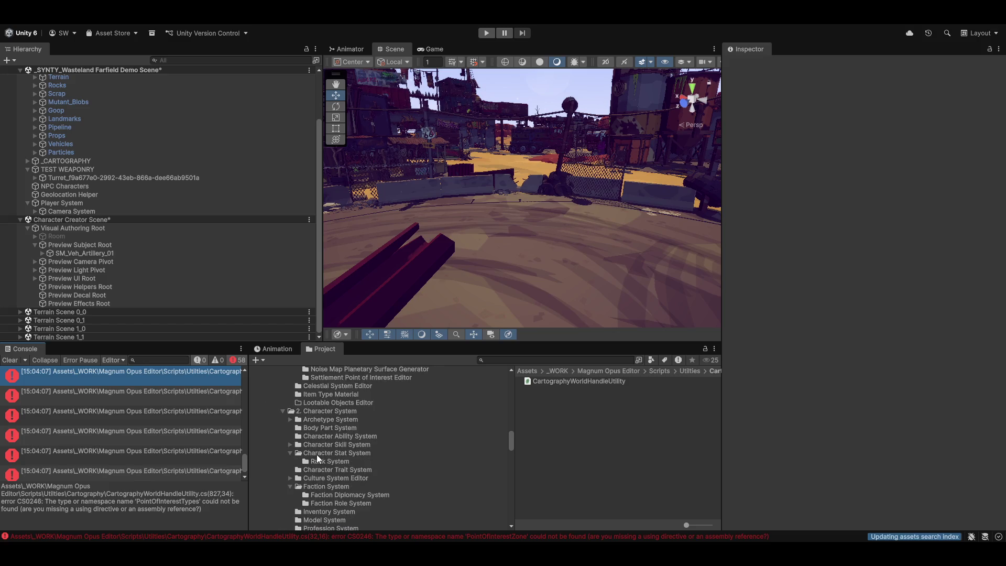
{"action": "scroll", "coordinate": [406, 496], "scroll_direction": "down", "scroll_amount": 3}
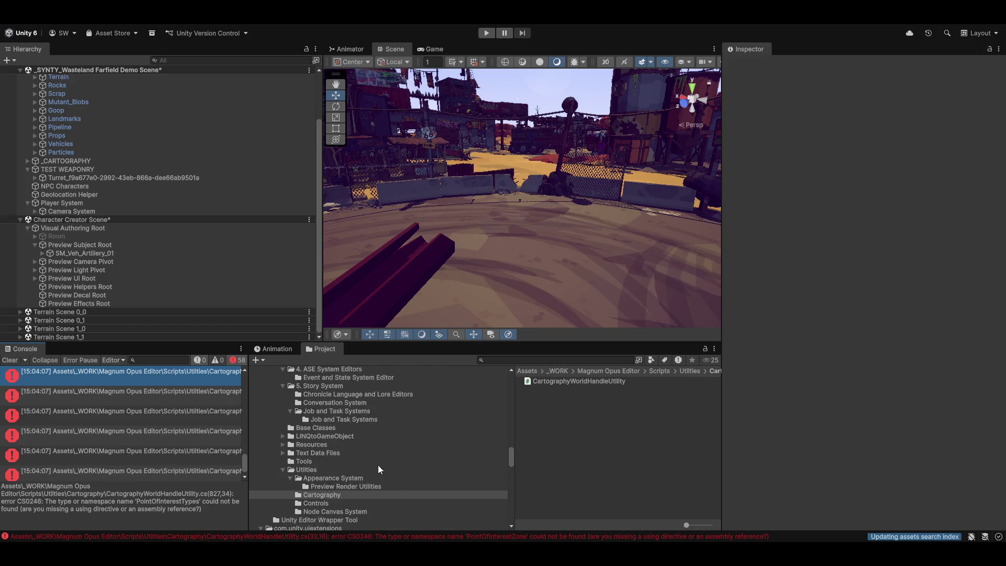
{"action": "left_click", "coordinate": [549, 382]}
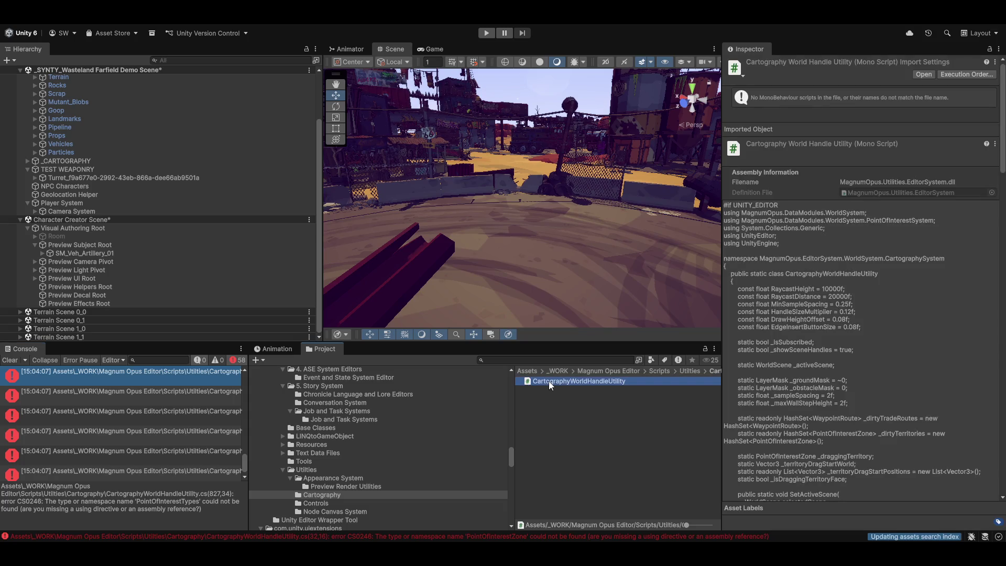
{"action": "double_click", "coordinate": [548, 382]}
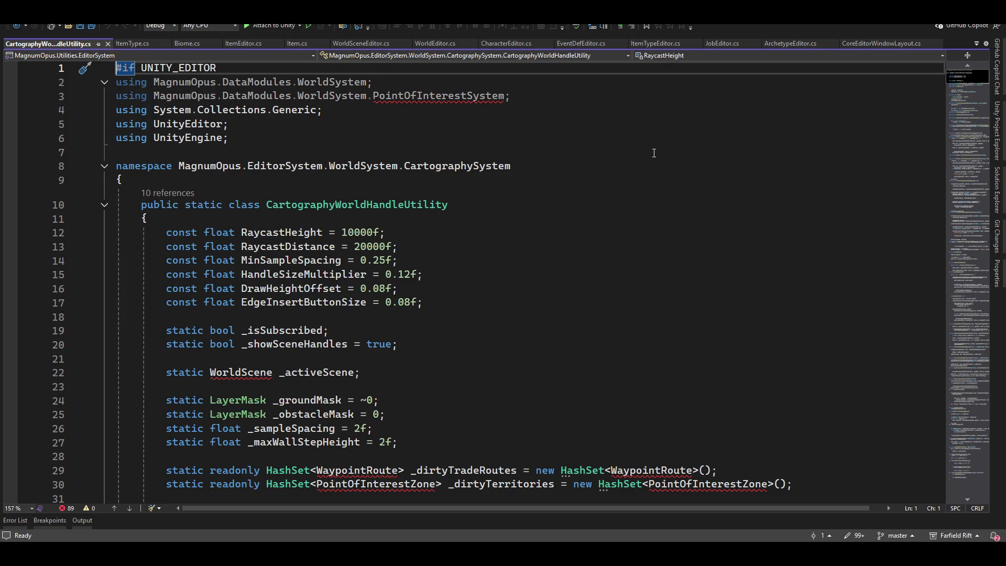
{"action": "key", "text": "alt+Tab"}
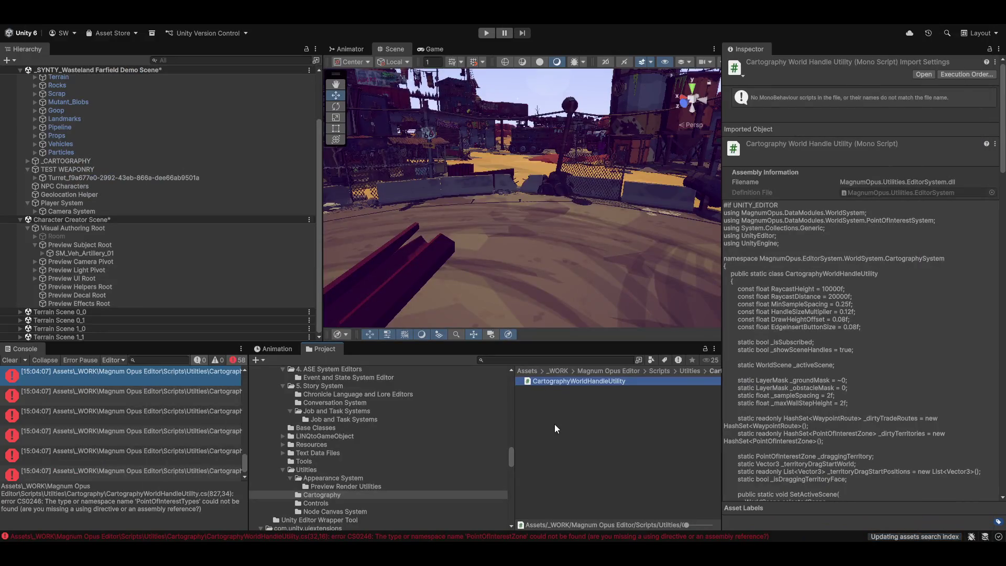
Delete the missing-GUID reference from the MagnumOpus.Utilities.EditorSystem assembly definition.
{"action": "left_click", "coordinate": [304, 470]}
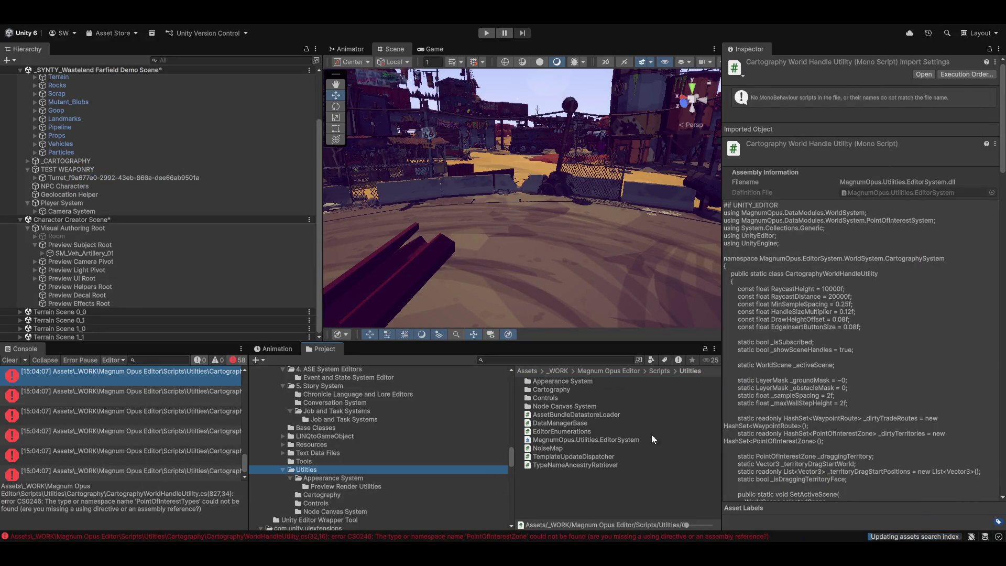
{"action": "left_click", "coordinate": [542, 439]}
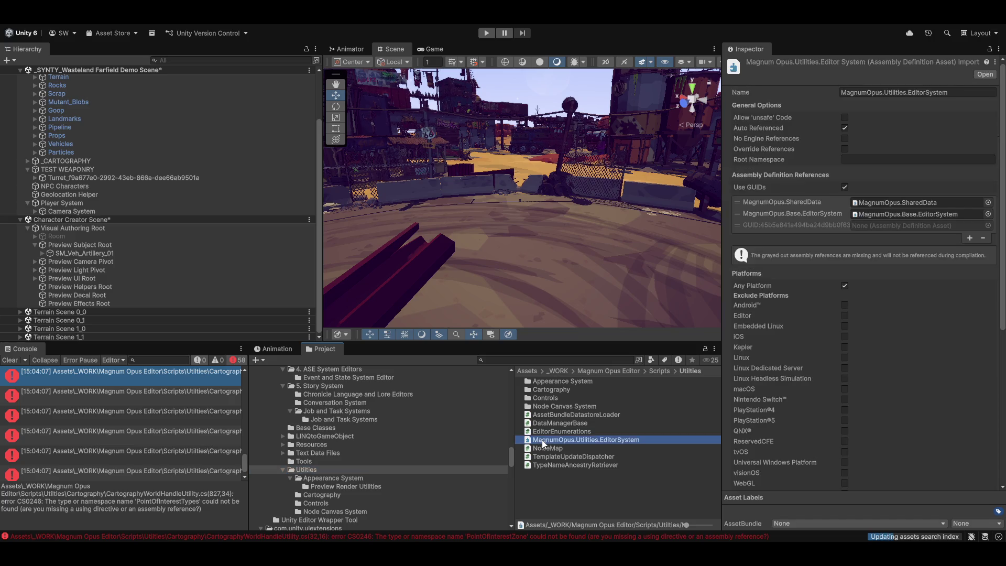
{"action": "left_click", "coordinate": [990, 226]}
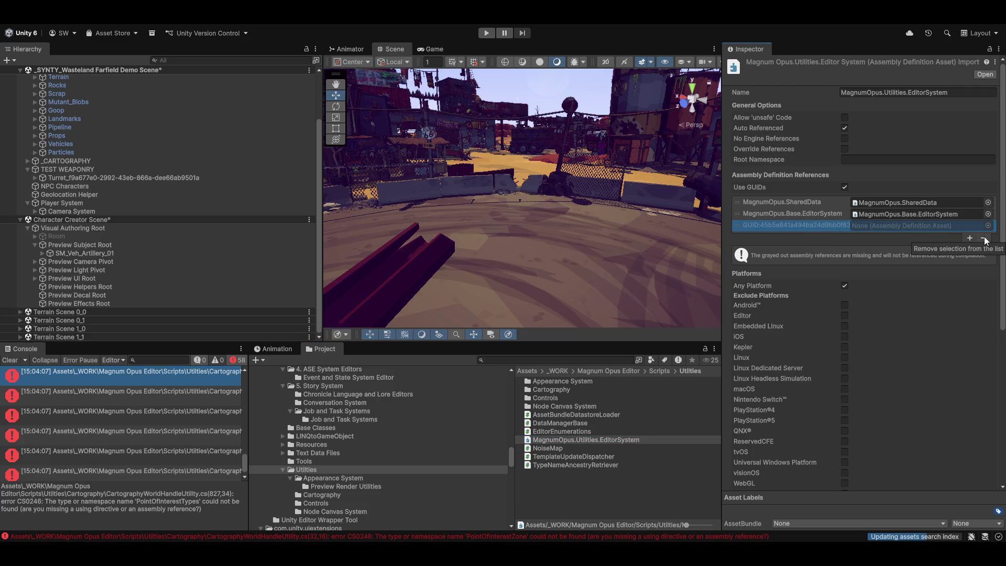
{"action": "left_click", "coordinate": [983, 238]}
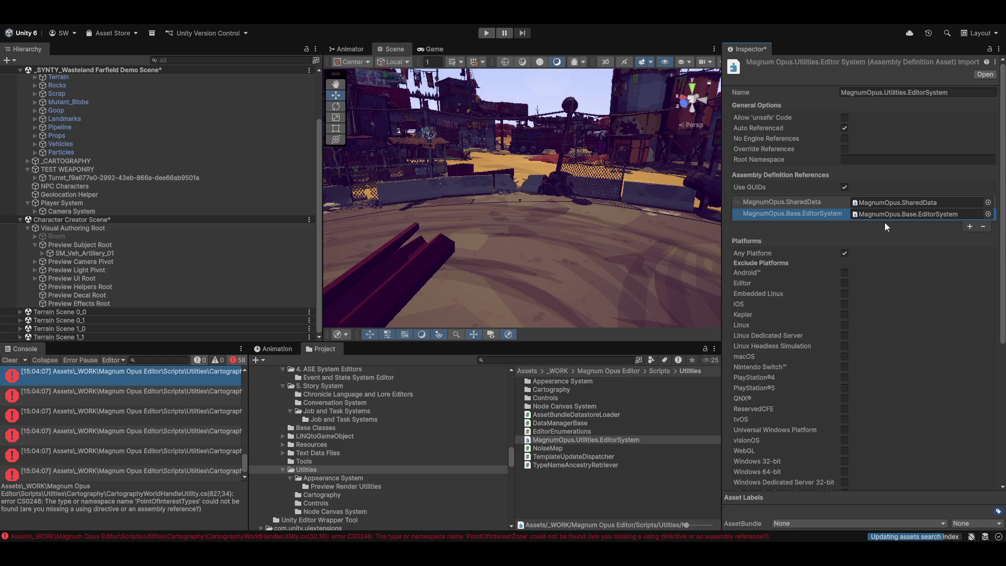
Add MagnumOpus.World.SharedData as a reference of MagnumOpus.Utilities.EditorSystem and save.
{"action": "left_click", "coordinate": [970, 227]}
{"action": "left_click", "coordinate": [987, 226]}
{"action": "type", "text": "world"}
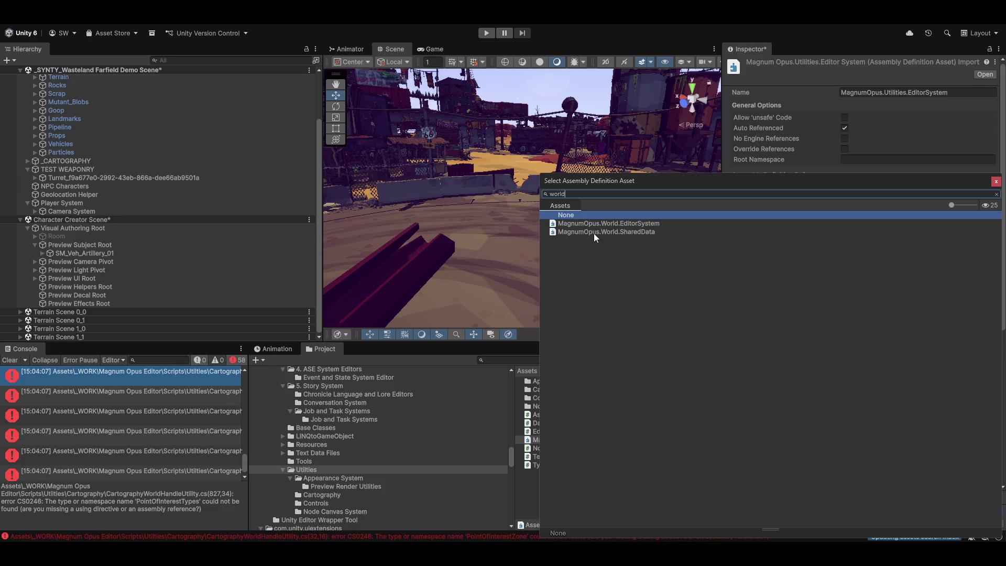
{"action": "double_click", "coordinate": [595, 232]}
{"action": "left_click", "coordinate": [585, 537]}
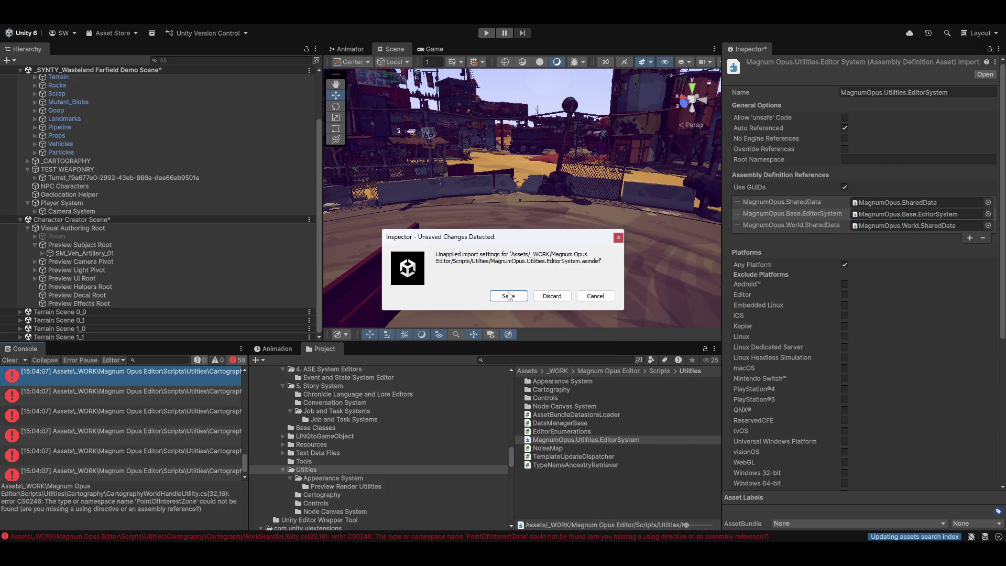
{"action": "left_click", "coordinate": [509, 296]}
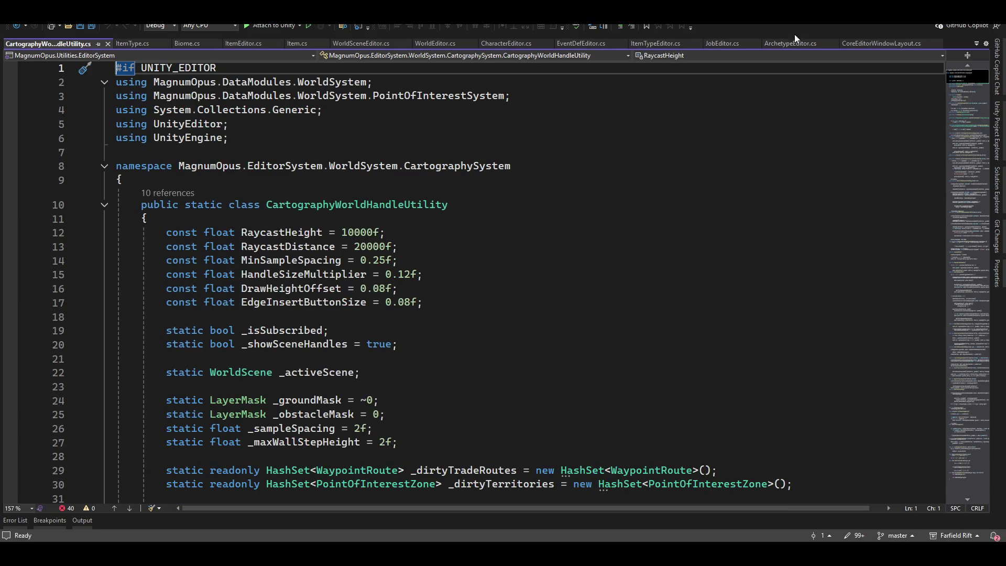
Open SceneItemUtility, the script behind the first remaining error, in the code editor.
{"action": "key", "text": "alt+Tab"}
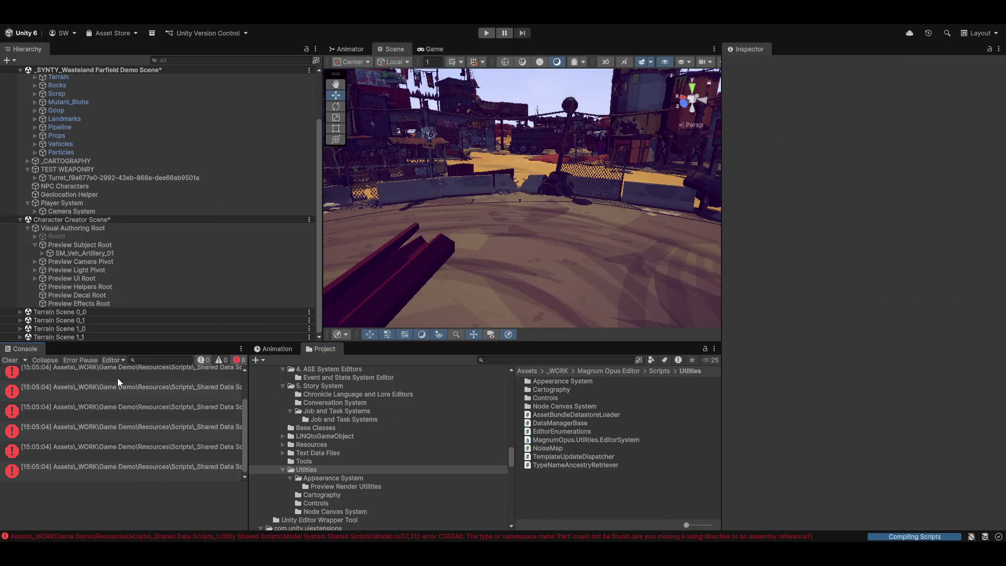
{"action": "left_click", "coordinate": [101, 375]}
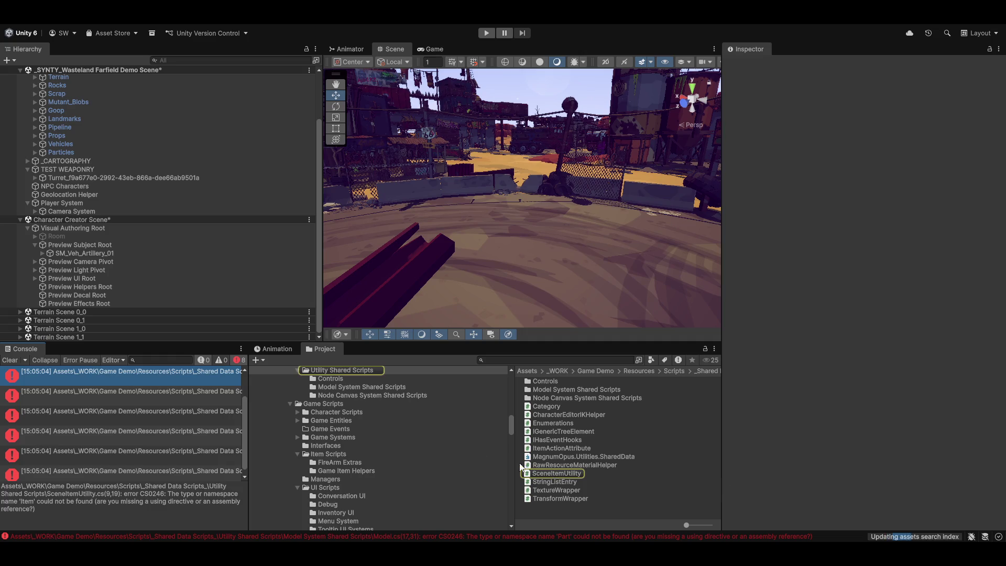
{"action": "scroll", "coordinate": [362, 432], "scroll_direction": "up", "scroll_amount": 3}
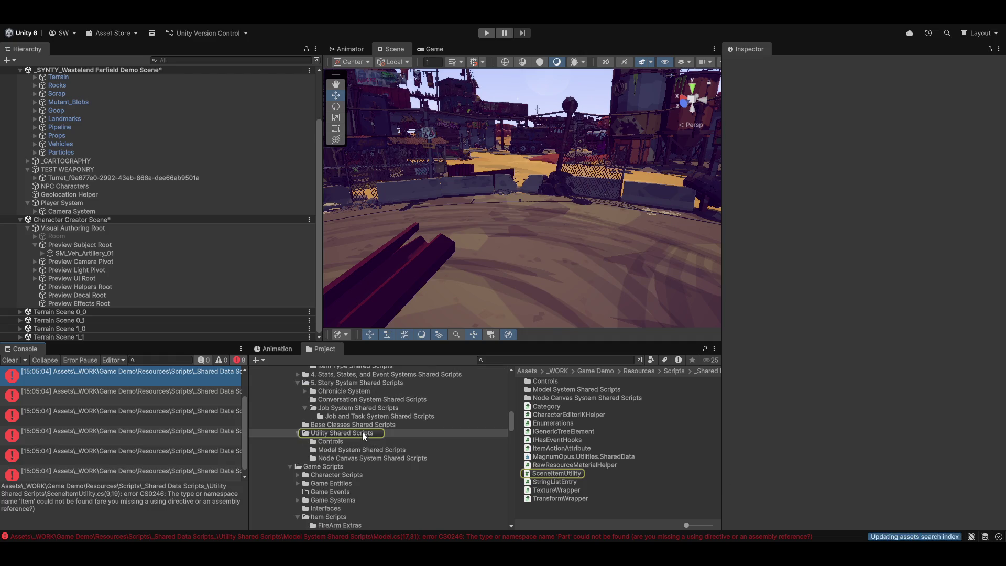
{"action": "left_click", "coordinate": [543, 473]}
{"action": "double_click", "coordinate": [542, 473]}
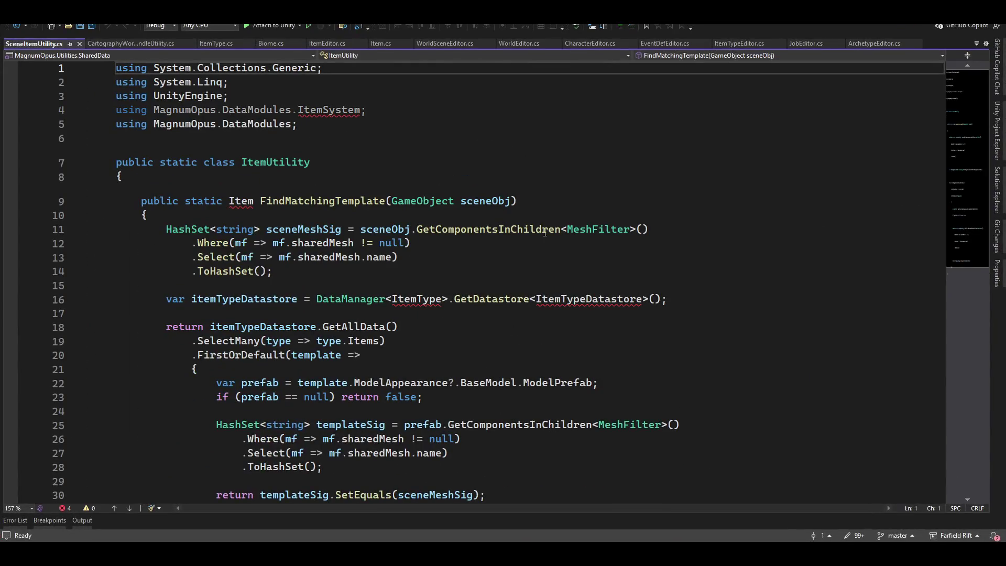
Inspect the ItemSystem using-line error and look through SceneItemUtility.cs.
{"action": "left_click", "coordinate": [369, 111]}
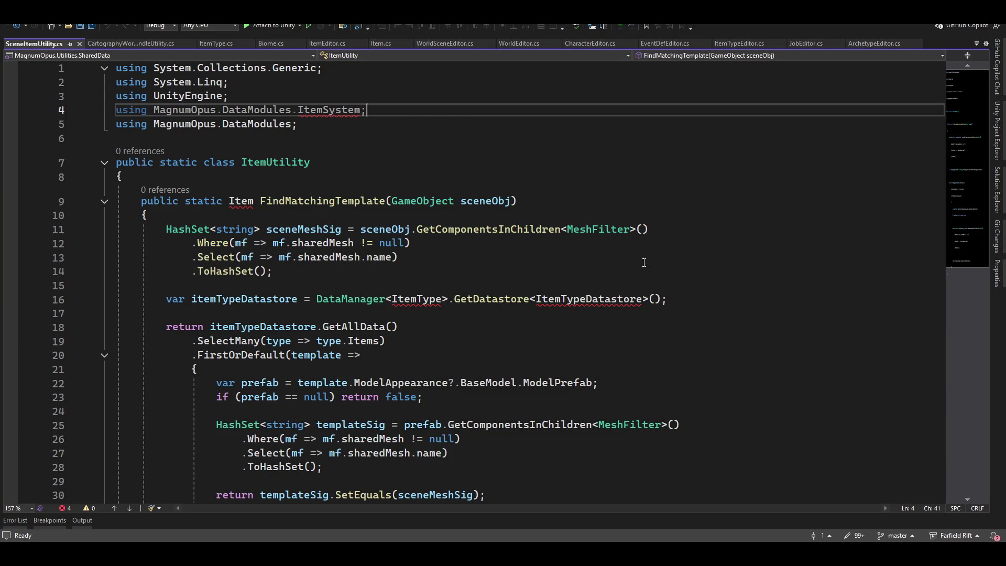
{"action": "scroll", "coordinate": [650, 267], "scroll_direction": "down", "scroll_amount": 5}
{"action": "scroll", "coordinate": [692, 288], "scroll_direction": "up", "scroll_amount": 5}
{"action": "scroll", "coordinate": [703, 295], "scroll_direction": "down", "scroll_amount": 2}
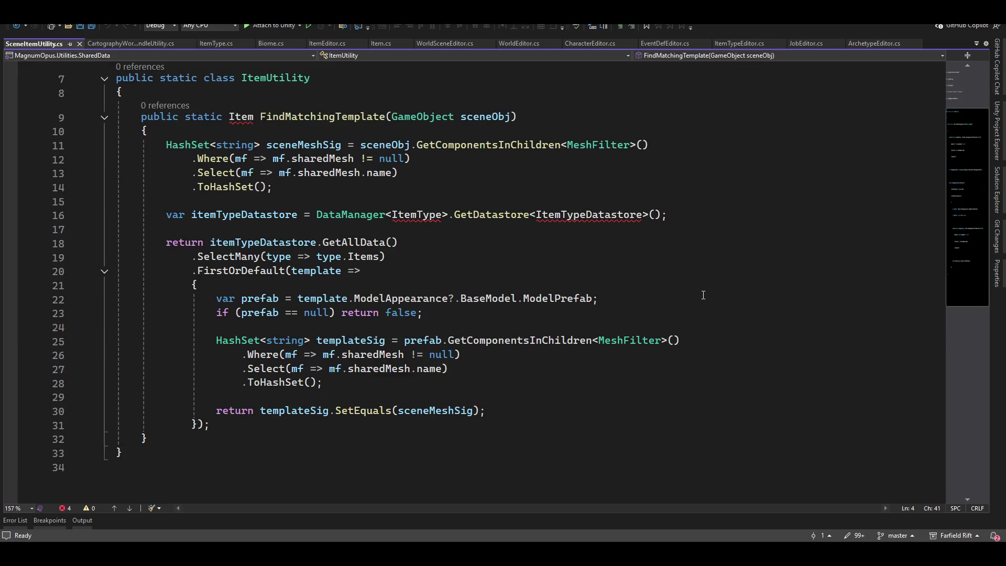
{"action": "scroll", "coordinate": [270, 419], "scroll_direction": "up", "scroll_amount": 2}
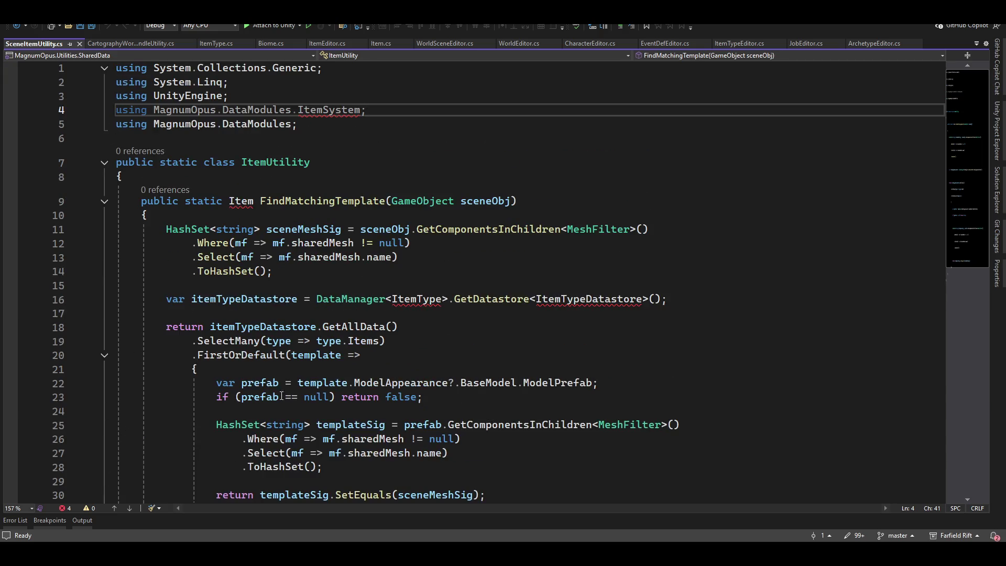
{"action": "scroll", "coordinate": [265, 399], "scroll_direction": "down", "scroll_amount": 3}
Comment out all of SceneItemUtility.cs with Ctrl+K, Ctrl+C and save it.
{"action": "mouse_move", "coordinate": [172, 406]}
{"action": "left_mouse_down"}
{"action": "mouse_move", "coordinate": [125, 228]}
{"action": "mouse_move", "coordinate": [118, 124]}
{"action": "mouse_move", "coordinate": [81, 72]}
{"action": "left_mouse_up"}
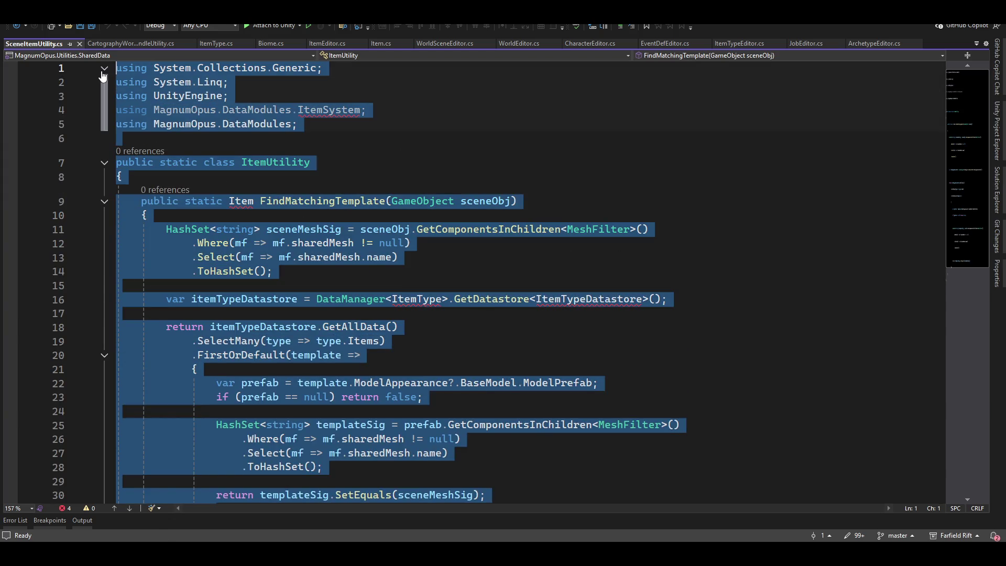
{"action": "key", "text": "ctrl+k"}
{"action": "key", "text": "ctrl+c"}
{"action": "key", "text": "ctrl+s"}
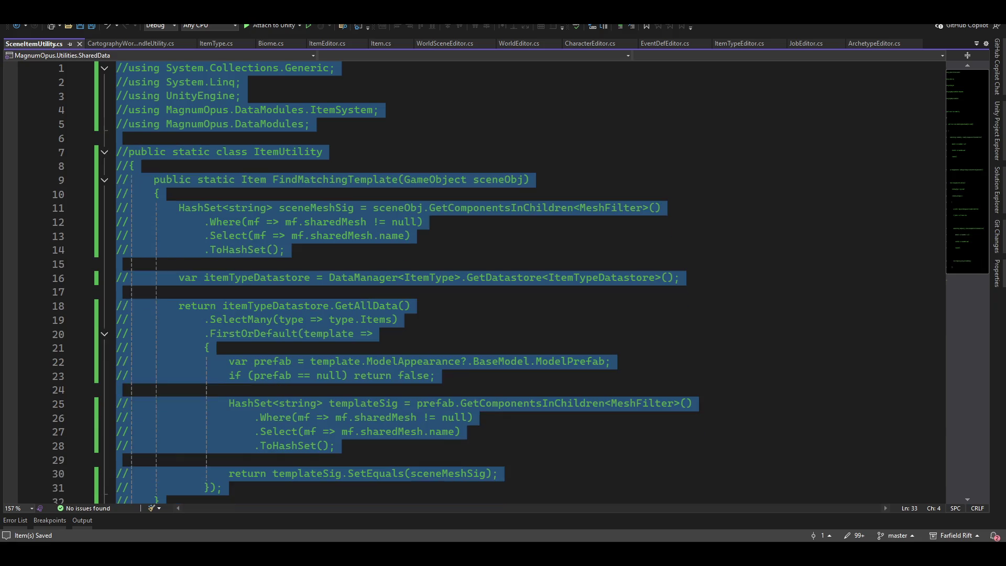
{"action": "key", "text": "alt+Tab"}
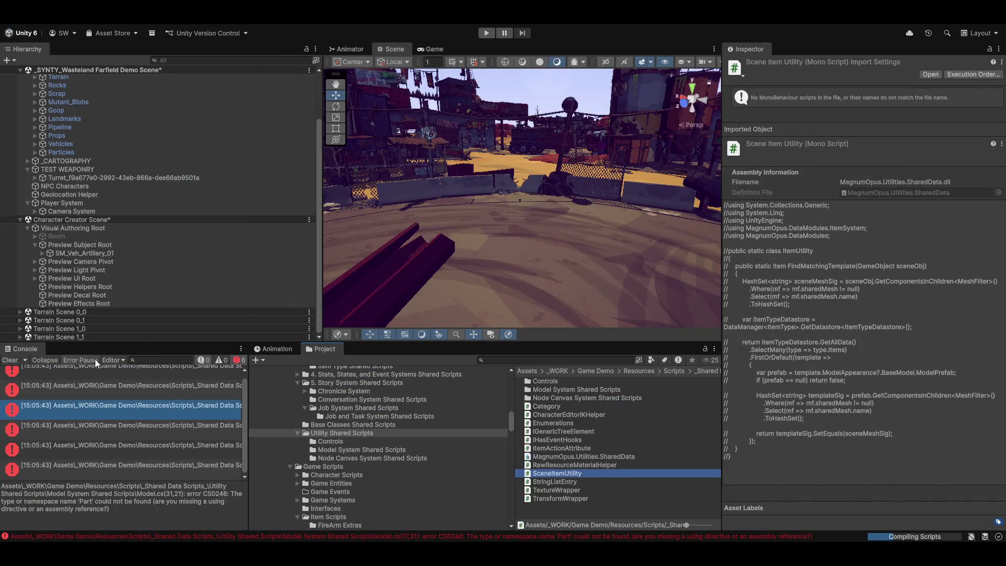
Open the Model.cs CharacterSystem namespace error in Visual Studio, then return to Unity.
{"action": "left_click", "coordinate": [63, 388]}
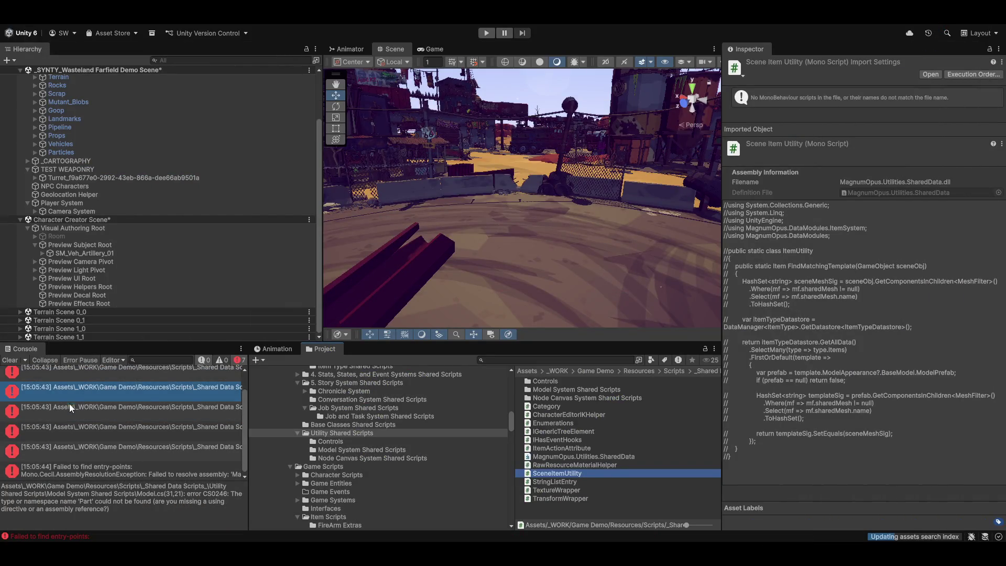
{"action": "left_click", "coordinate": [102, 375]}
{"action": "double_click", "coordinate": [149, 373]}
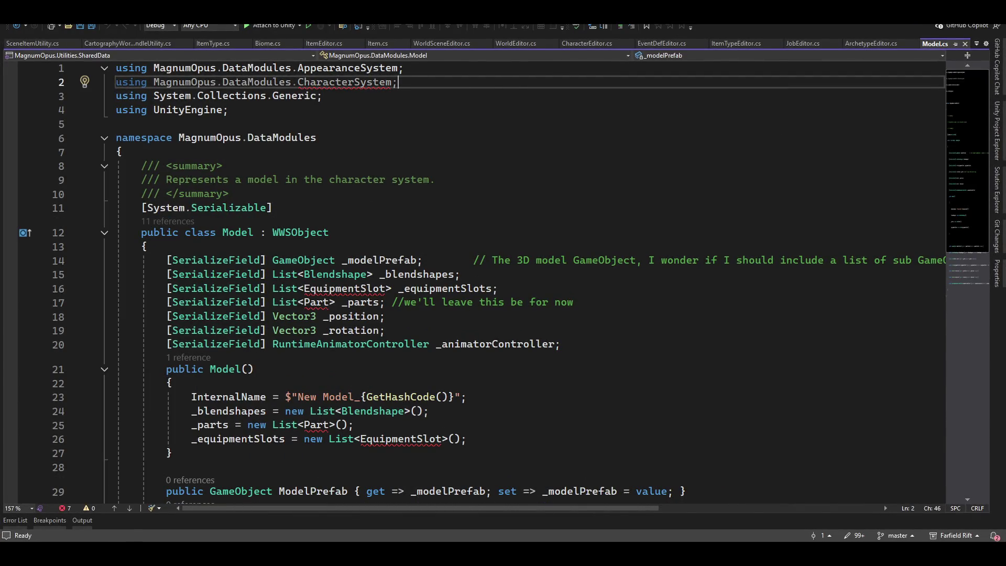
{"action": "key", "text": "alt+Tab"}
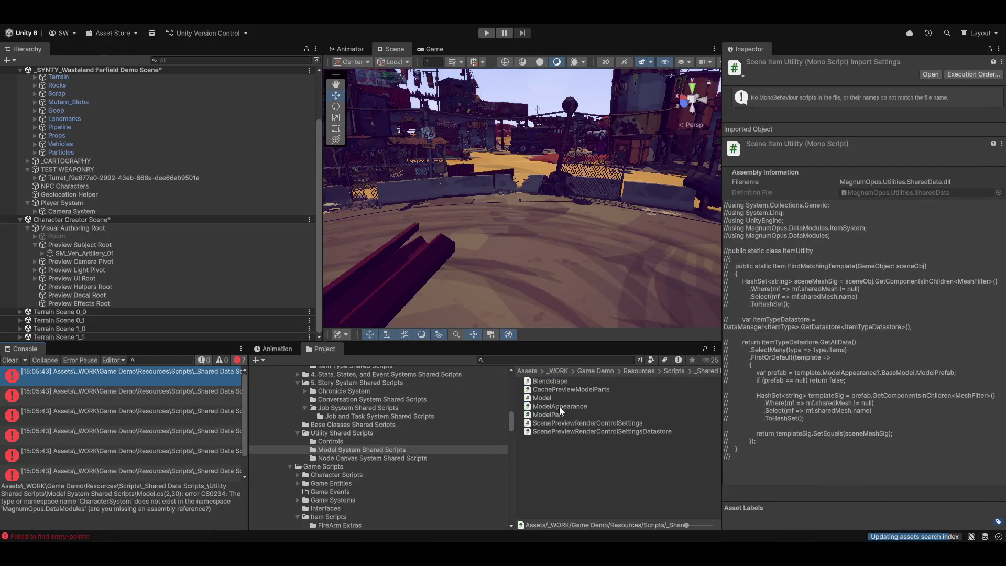
Compare the MagnumOpus.Utilities.SharedData and MagnumOpus.Character.SharedData assembly definitions' references.
{"action": "left_click", "coordinate": [325, 437]}
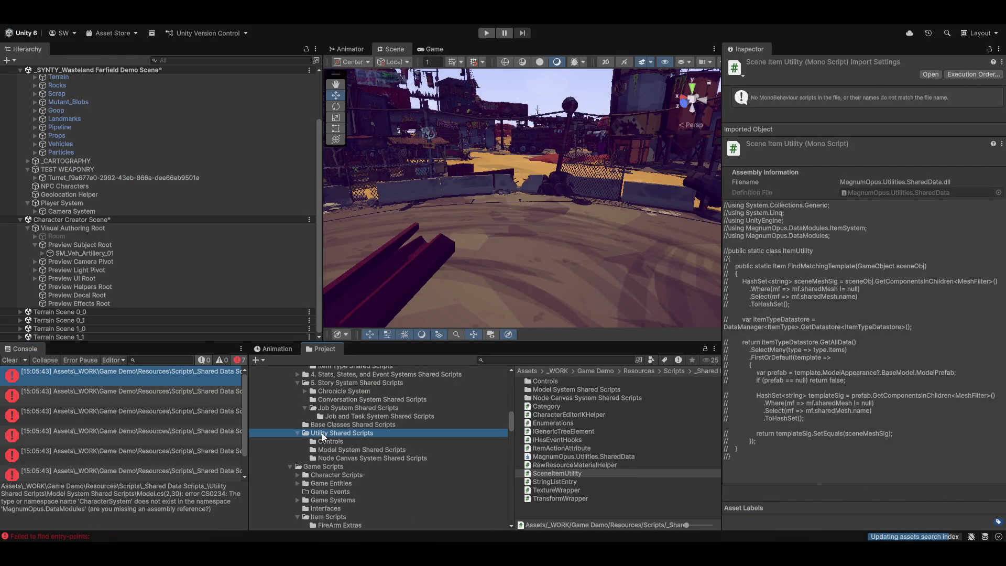
{"action": "left_click", "coordinate": [538, 457]}
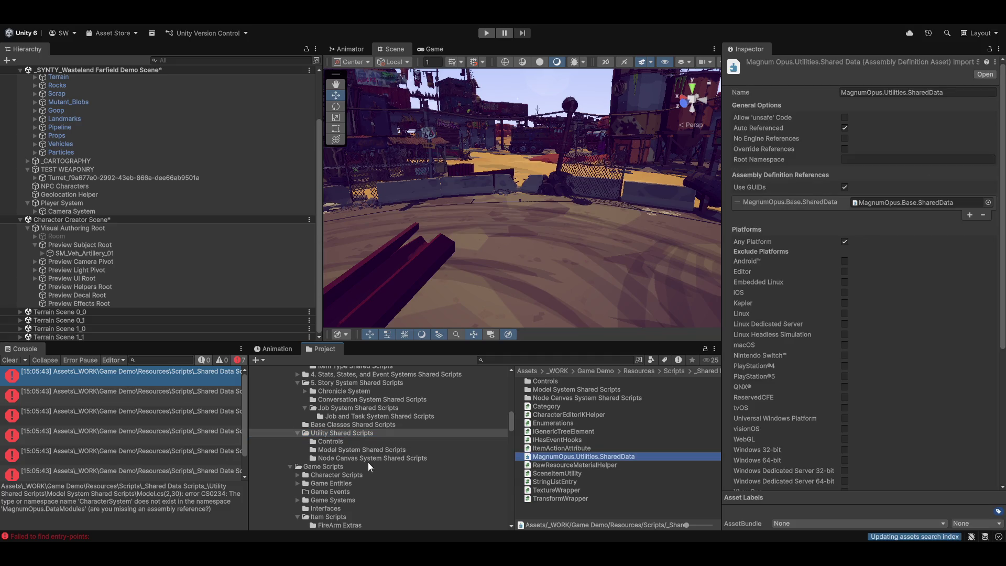
{"action": "scroll", "coordinate": [367, 464], "scroll_direction": "up", "scroll_amount": 3}
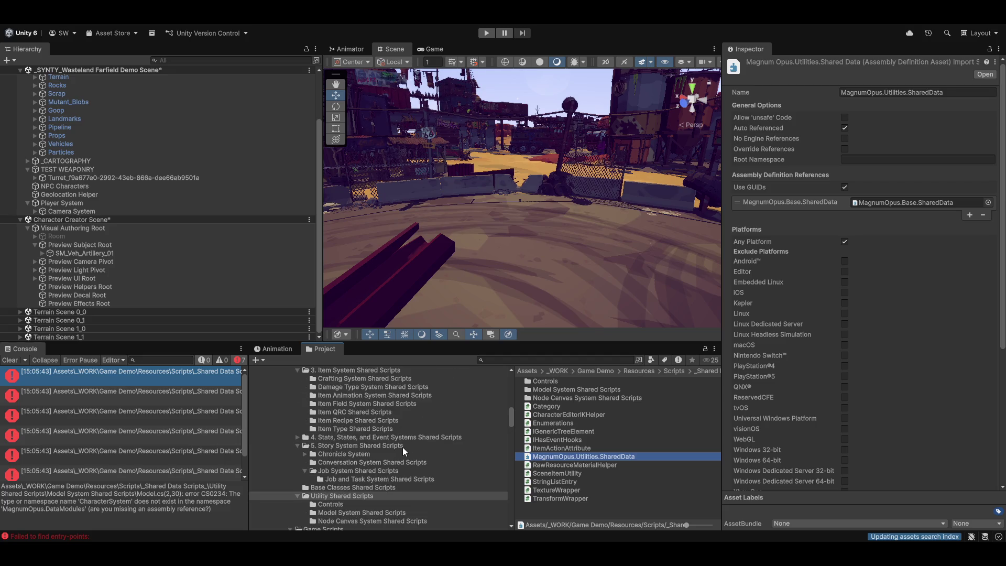
{"action": "scroll", "coordinate": [403, 448], "scroll_direction": "up", "scroll_amount": 6}
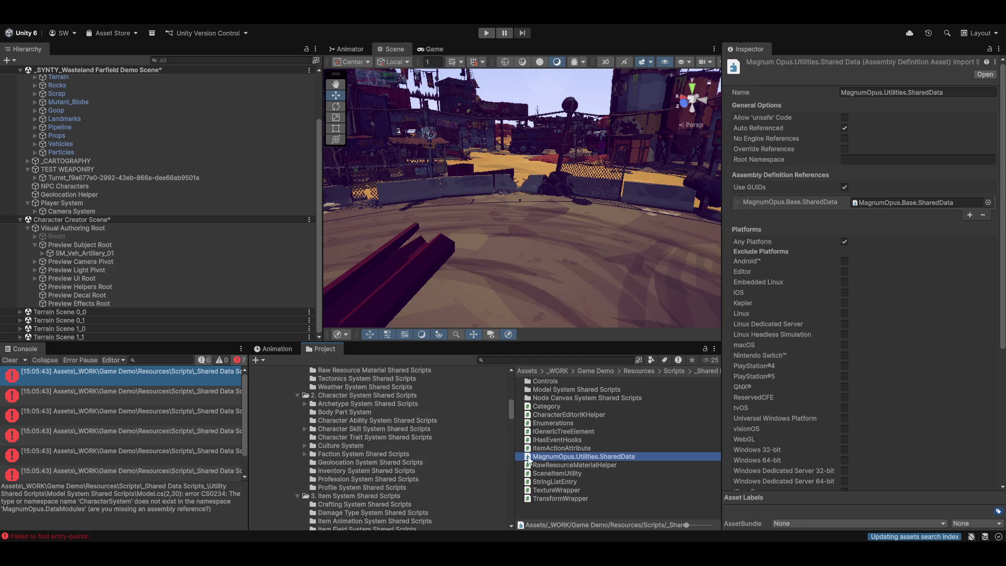
{"action": "left_click", "coordinate": [335, 395]}
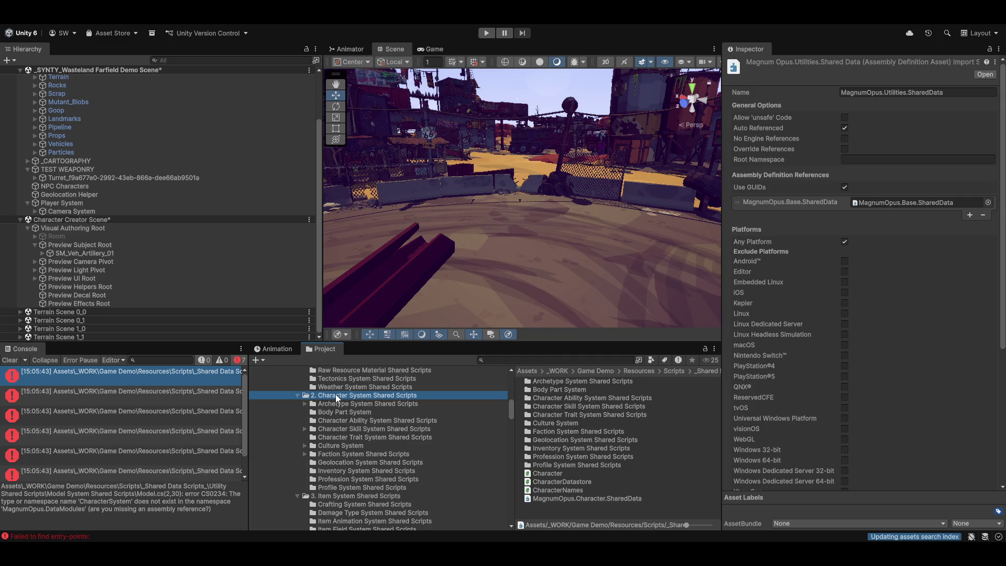
{"action": "left_click", "coordinate": [557, 499]}
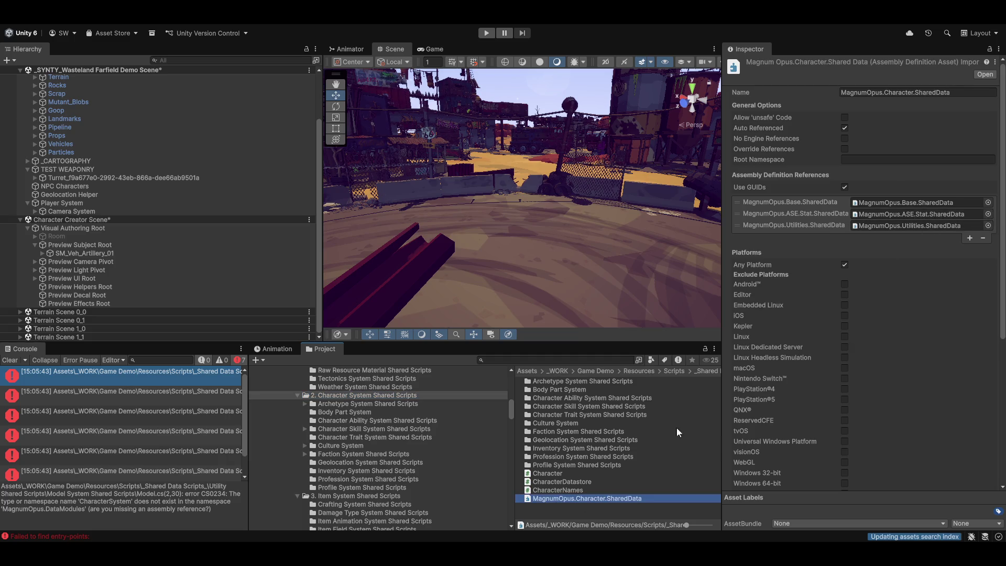
{"action": "scroll", "coordinate": [458, 479], "scroll_direction": "down", "scroll_amount": 10}
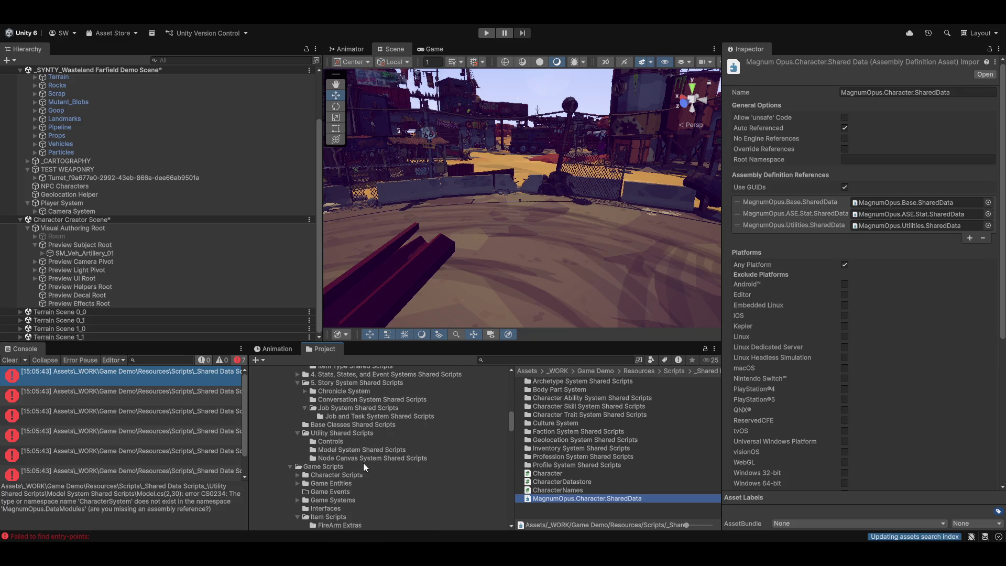
{"action": "scroll", "coordinate": [328, 474], "scroll_direction": "down", "scroll_amount": 3}
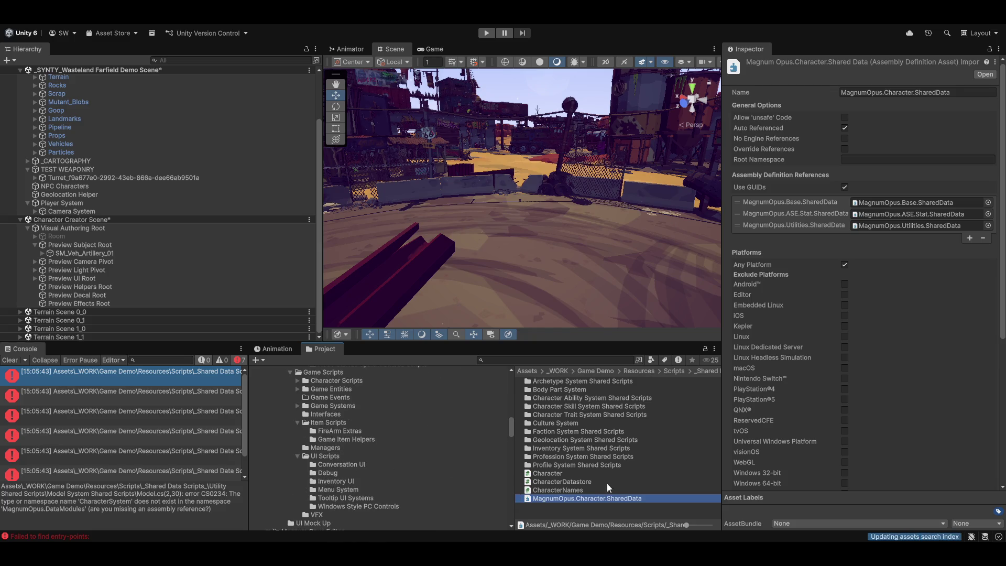
{"action": "scroll", "coordinate": [335, 441], "scroll_direction": "up", "scroll_amount": 2}
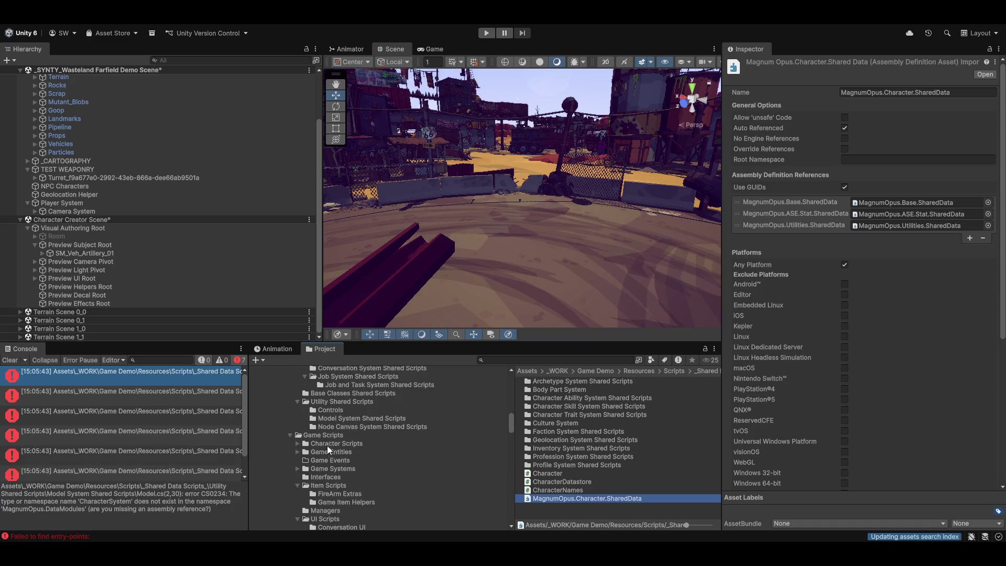
Recheck Utilities.SharedData, then reveal the Model System Shared Scripts folder holding Model.cs.
{"action": "left_click", "coordinate": [312, 402]}
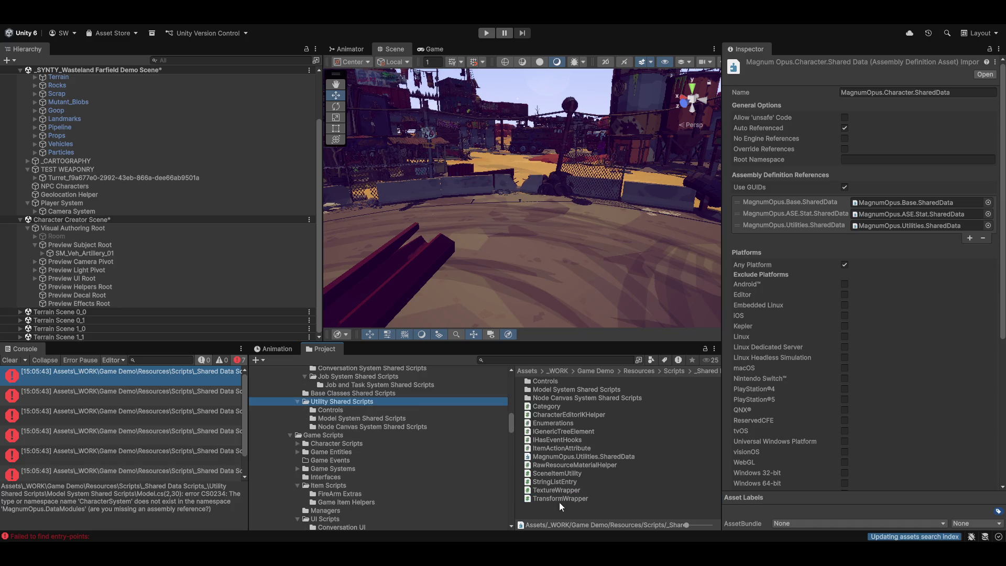
{"action": "scroll", "coordinate": [394, 437], "scroll_direction": "up", "scroll_amount": 3}
{"action": "scroll", "coordinate": [428, 473], "scroll_direction": "down", "scroll_amount": 6}
{"action": "scroll", "coordinate": [414, 481], "scroll_direction": "up", "scroll_amount": 1}
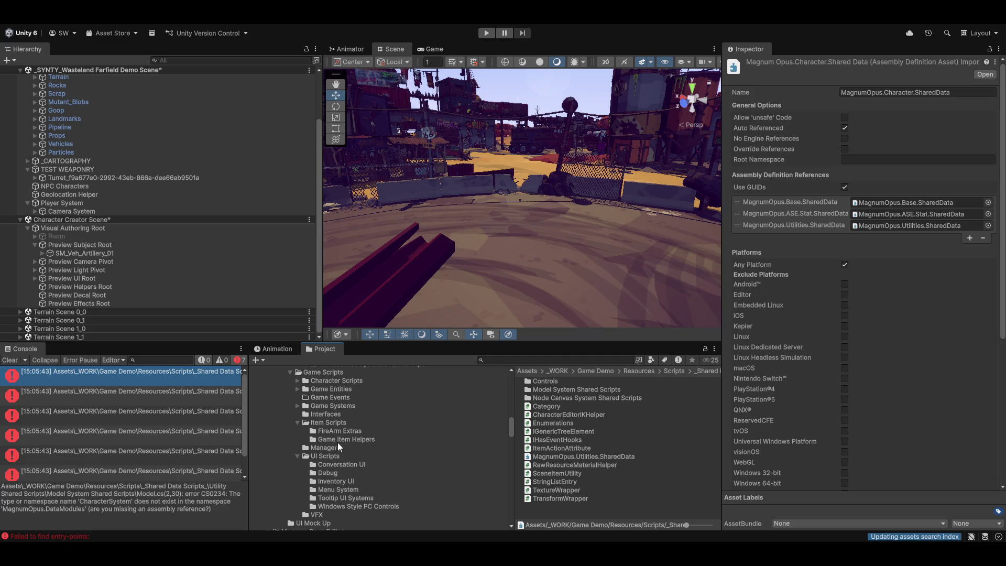
{"action": "scroll", "coordinate": [329, 434], "scroll_direction": "up", "scroll_amount": 3}
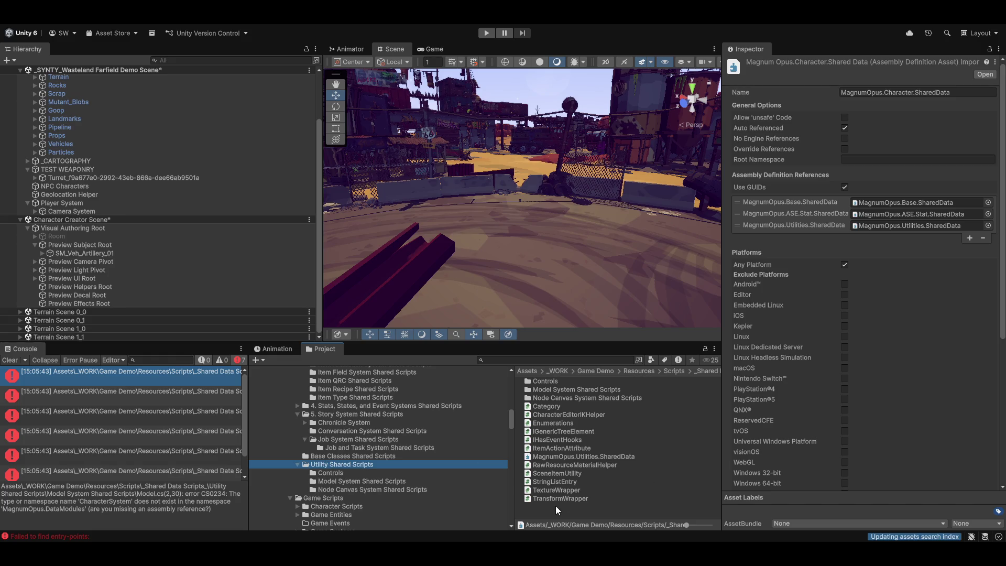
{"action": "left_click", "coordinate": [544, 458]}
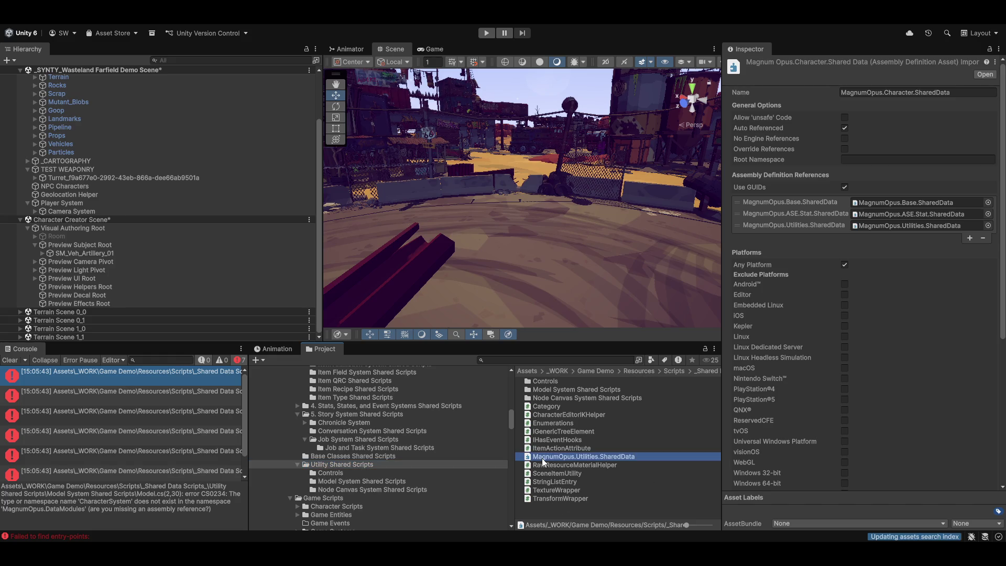
{"action": "left_click", "coordinate": [194, 372]}
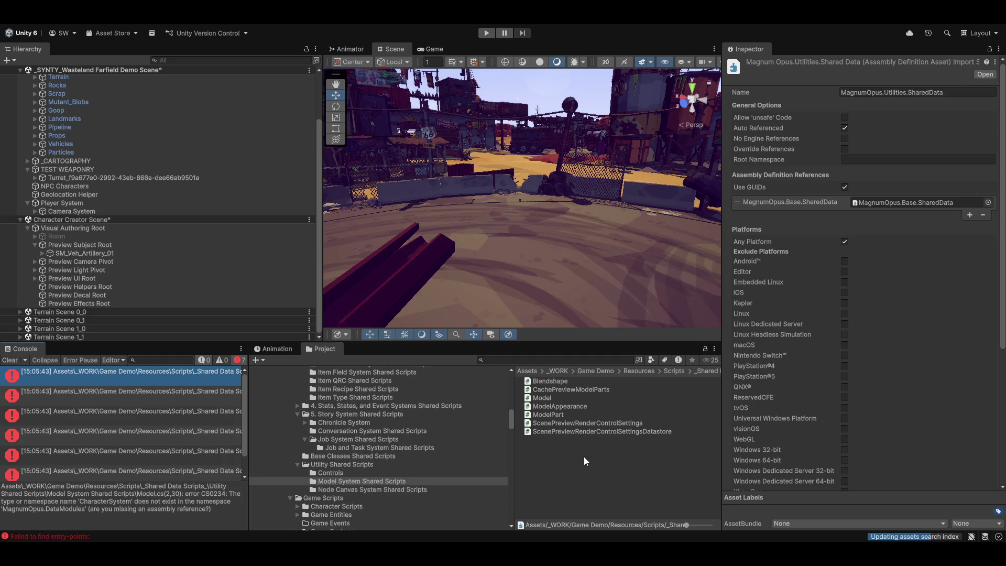
{"action": "right_click", "coordinate": [531, 460]}
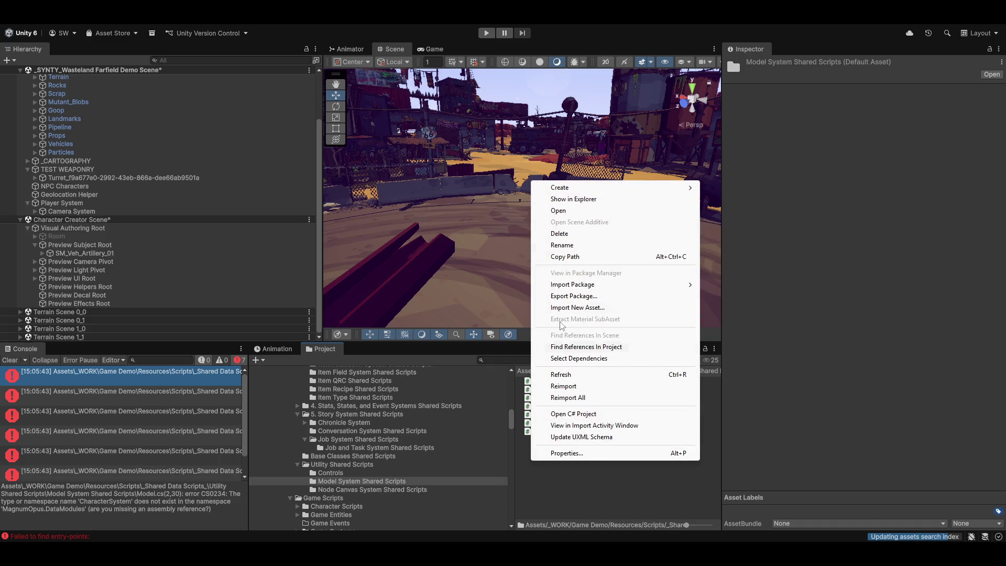
Add an Assembly Definition via Create > Scripting and name it MagnumOpus.Model.Utility.SharedData.
{"action": "mouse_move", "coordinate": [603, 187]}
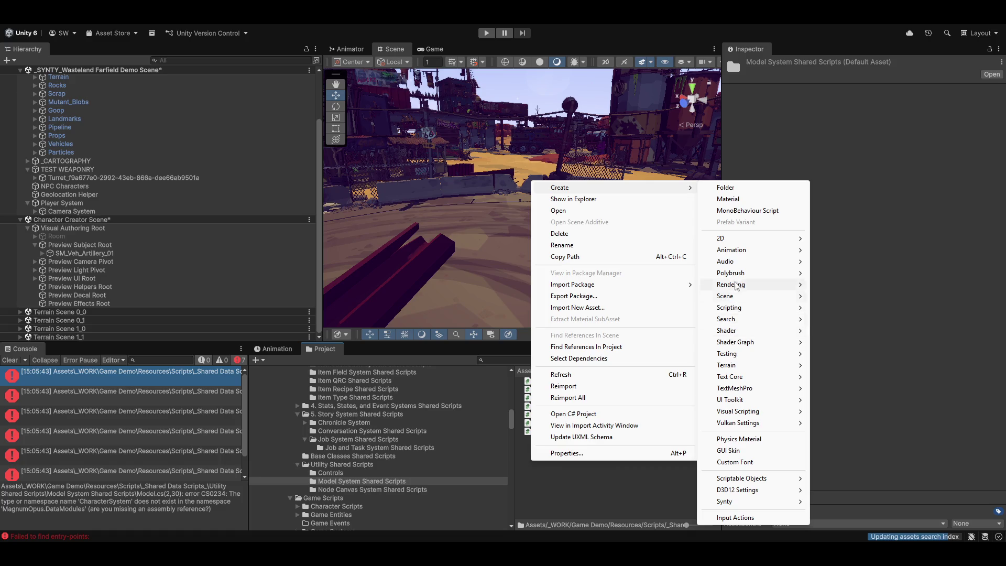
{"action": "mouse_move", "coordinate": [736, 308]}
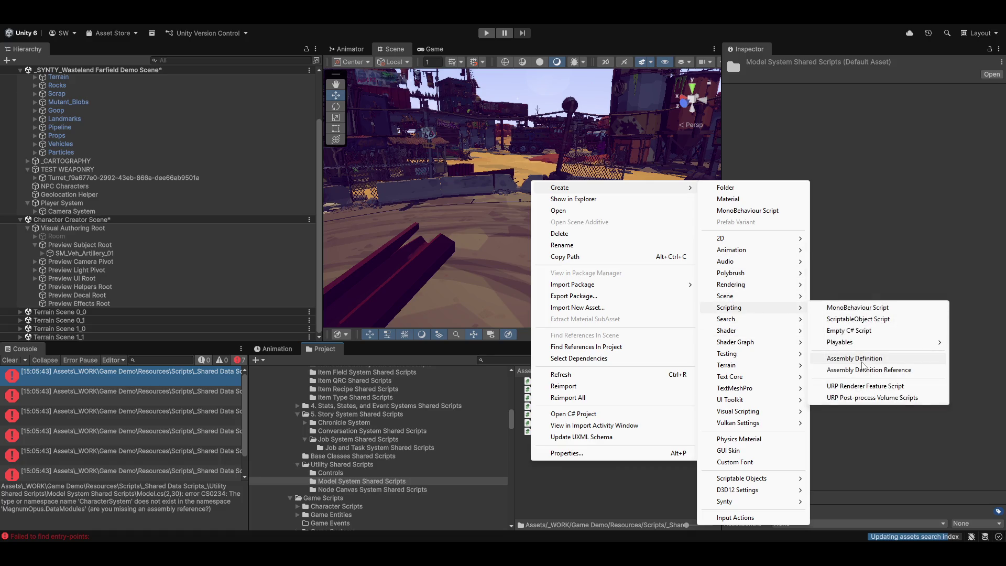
{"action": "left_click", "coordinate": [862, 359]}
{"action": "type", "text": "M"}
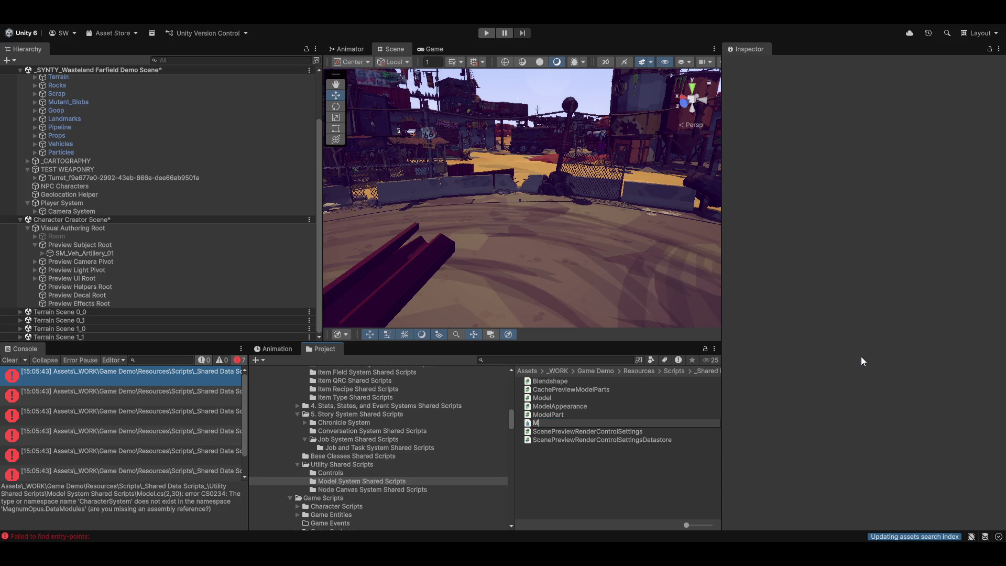
{"action": "type", "text": "agnumOpus."}
{"action": "type", "text": "A"}
{"action": "type", "text": "ppea"}
{"action": "key", "text": "BackSpace"}
{"action": "key", "text": "BackSpace"}
{"action": "key", "text": "BackSpace"}
{"action": "type", "text": "Model.Utility.SharedData"}
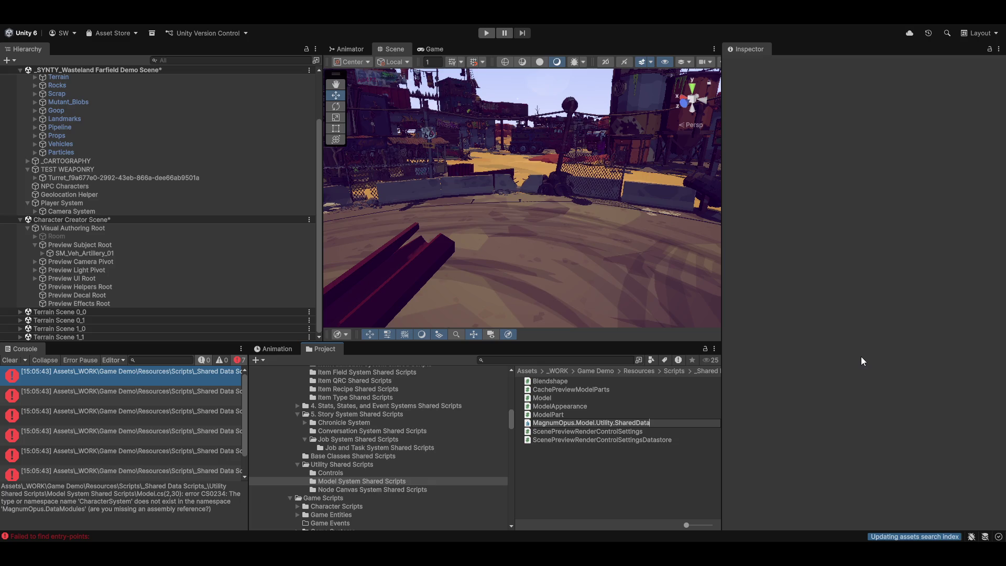
{"action": "key", "text": "Return"}
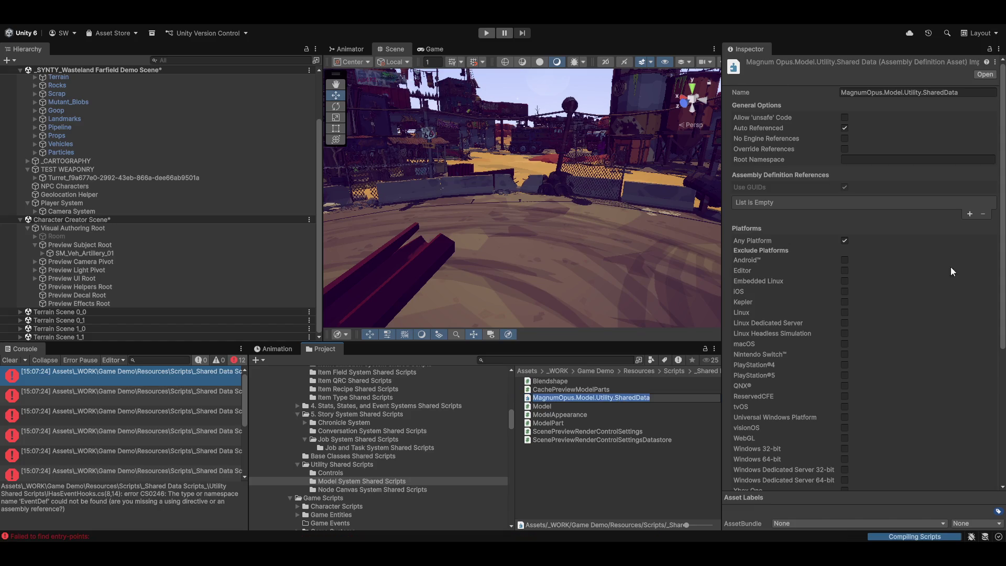
Give MagnumOpus.Model.Utility.SharedData a reference to MagnumOpus.Base.SharedData and apply it.
{"action": "left_click", "coordinate": [971, 213]}
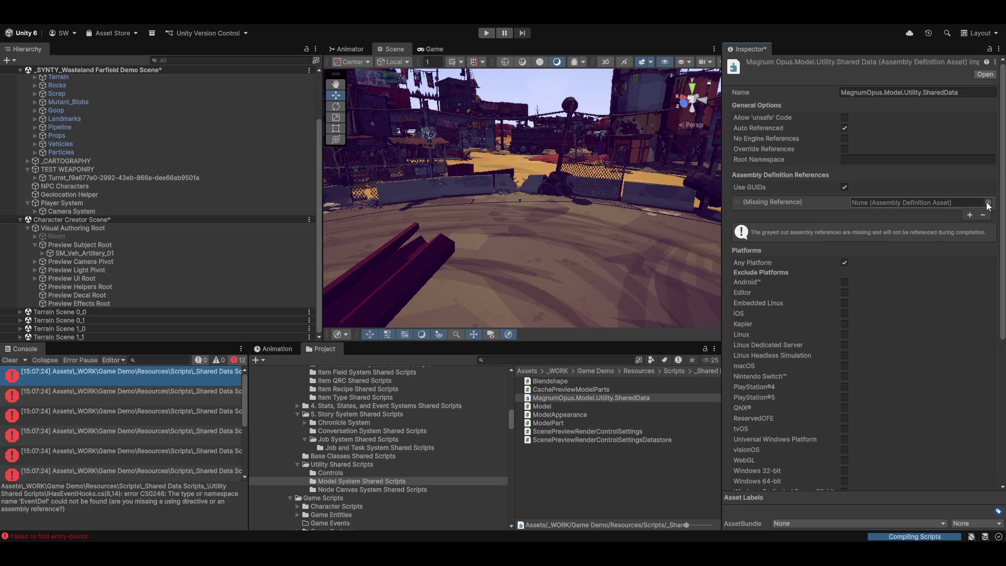
{"action": "left_click", "coordinate": [988, 203]}
{"action": "type", "text": "base"}
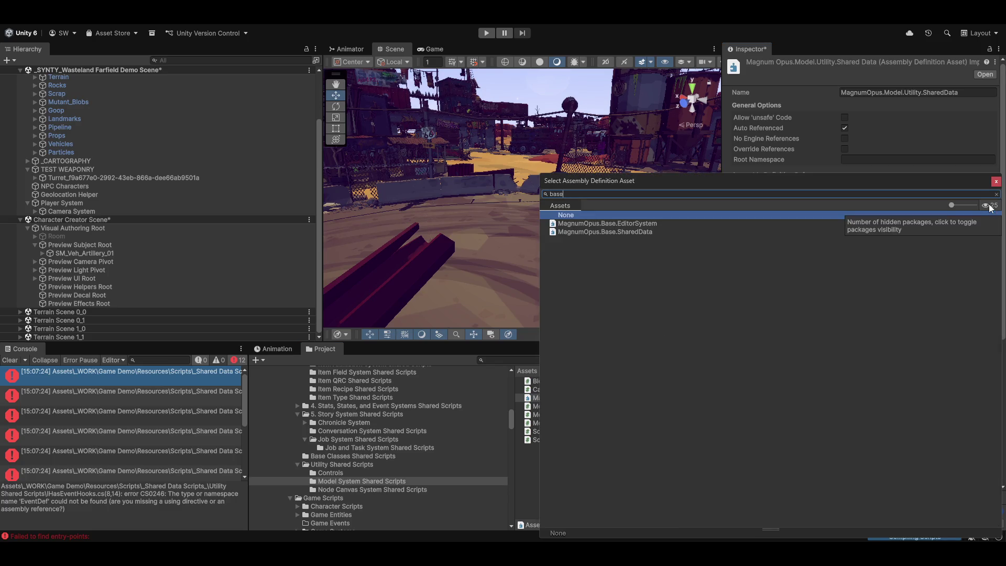
{"action": "double_click", "coordinate": [621, 231]}
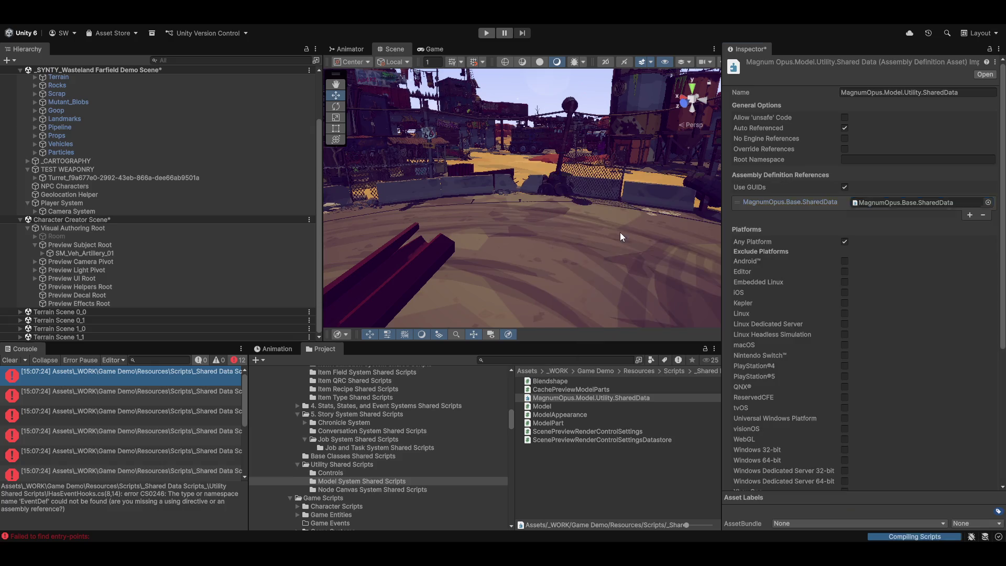
{"action": "left_click", "coordinate": [580, 494]}
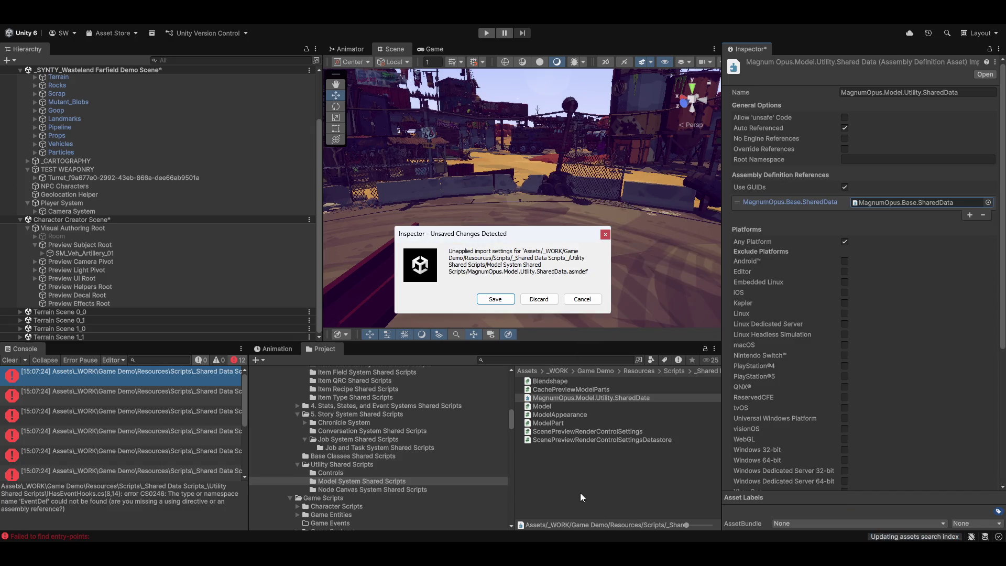
{"action": "left_click", "coordinate": [495, 299]}
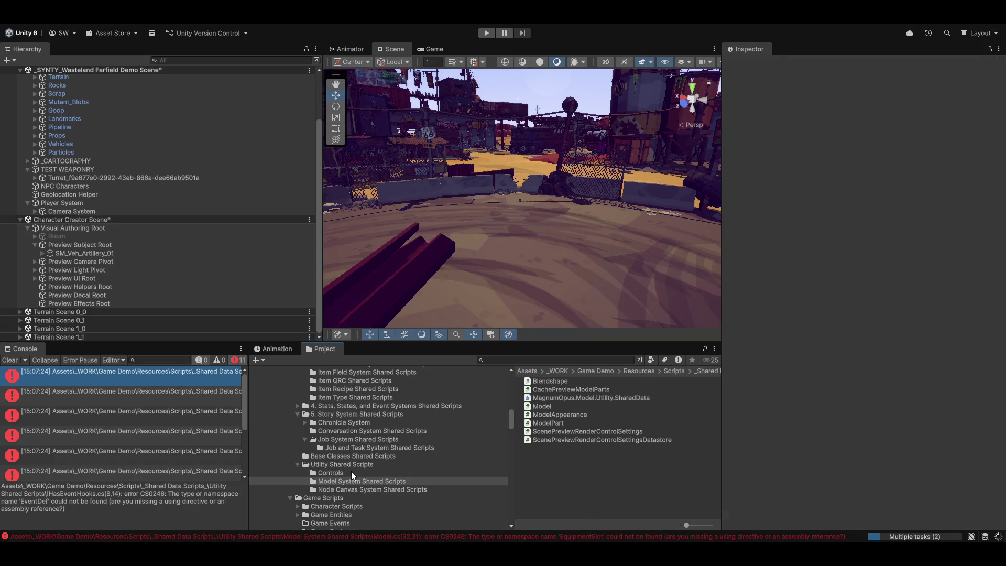
Add a second reference slot to MagnumOpus.Model.Utility.SharedData, keeping the pending edits.
{"action": "left_click", "coordinate": [557, 398]}
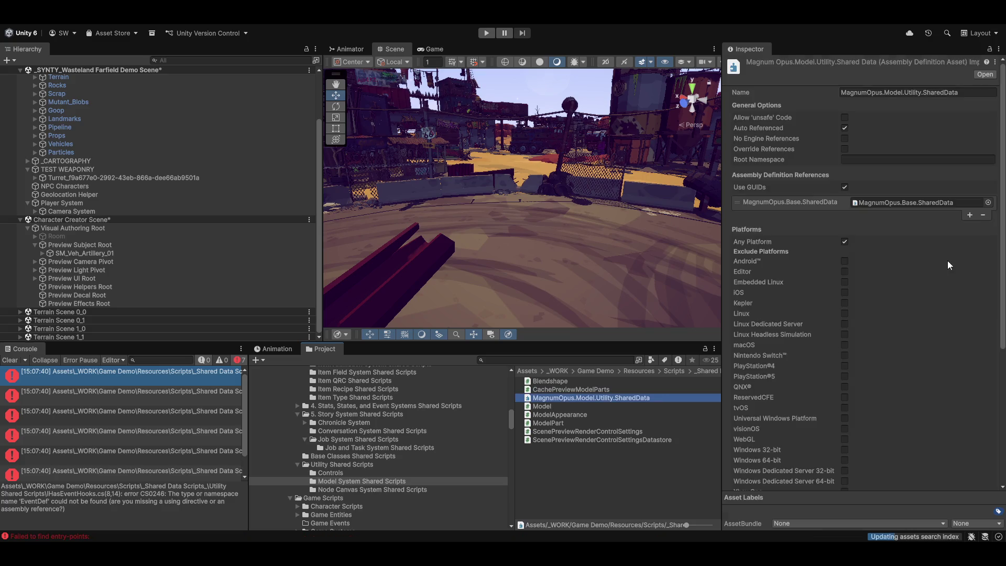
{"action": "left_click", "coordinate": [970, 214]}
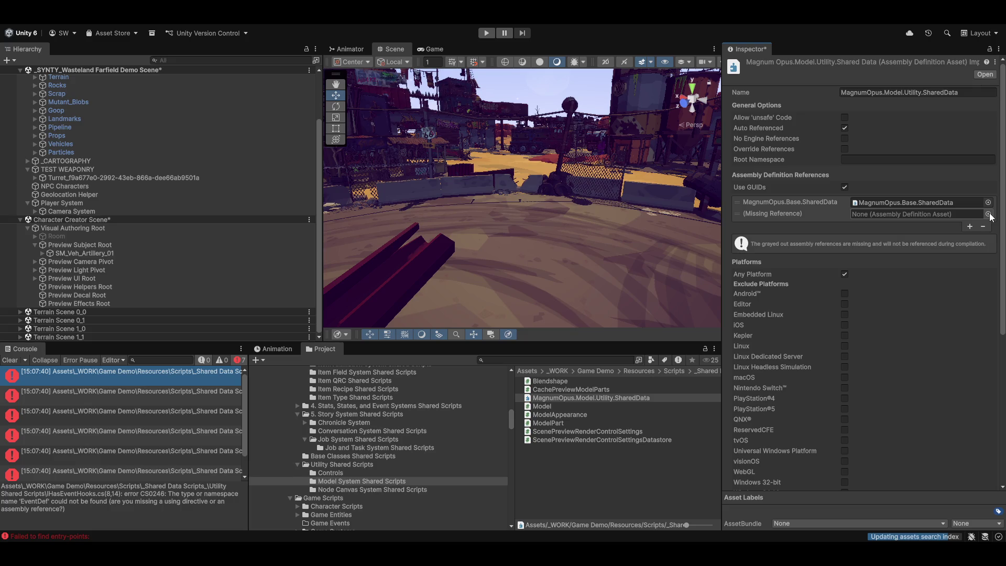
{"action": "left_click", "coordinate": [631, 517]}
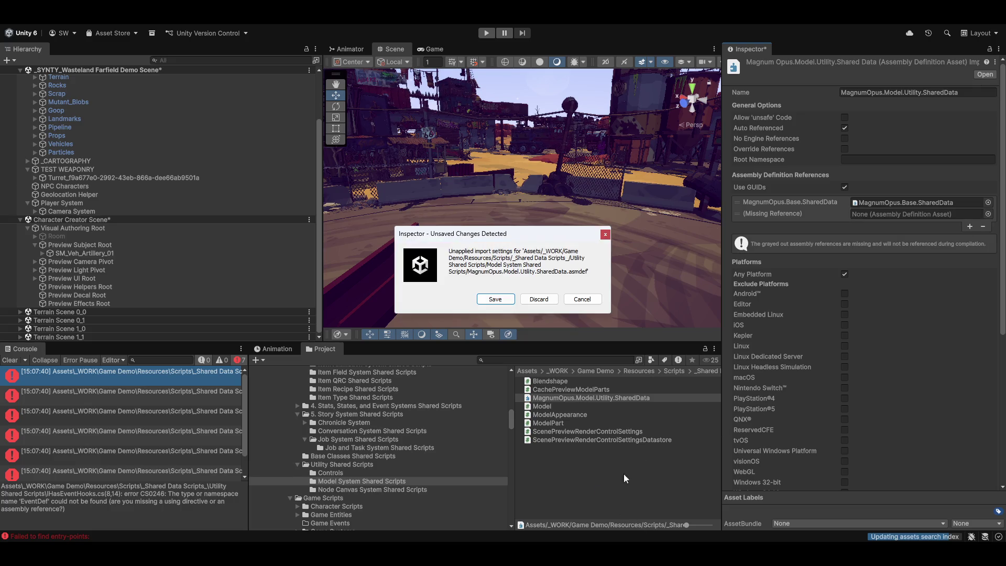
{"action": "left_click", "coordinate": [582, 299]}
{"action": "scroll", "coordinate": [426, 445], "scroll_direction": "up", "scroll_amount": 15}
{"action": "scroll", "coordinate": [433, 442], "scroll_direction": "down", "scroll_amount": 5}
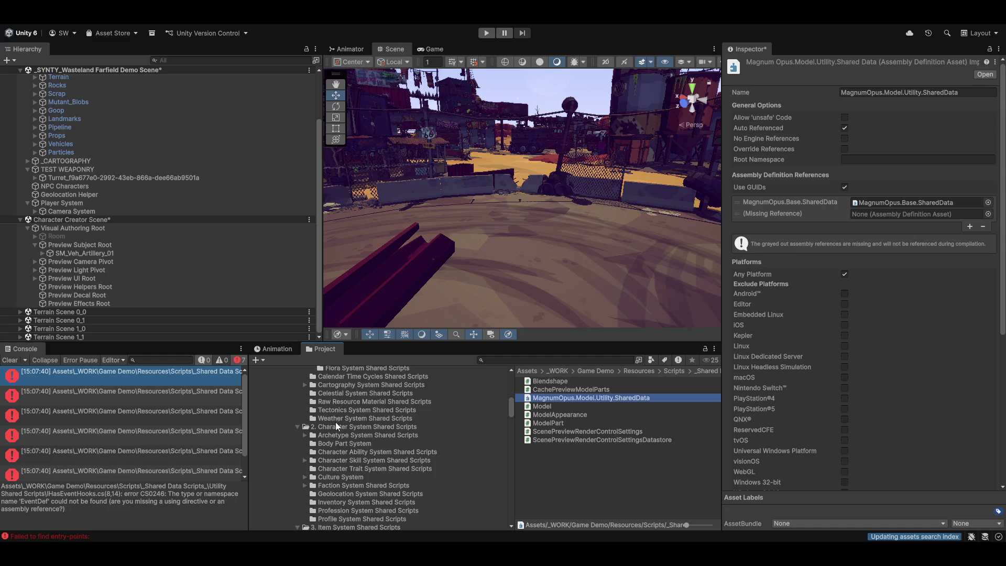
Save the pending edits, select Character.SharedData, and open IHasEventHooks.cs from the EventDef error.
{"action": "left_click", "coordinate": [444, 428]}
{"action": "left_click", "coordinate": [552, 497]}
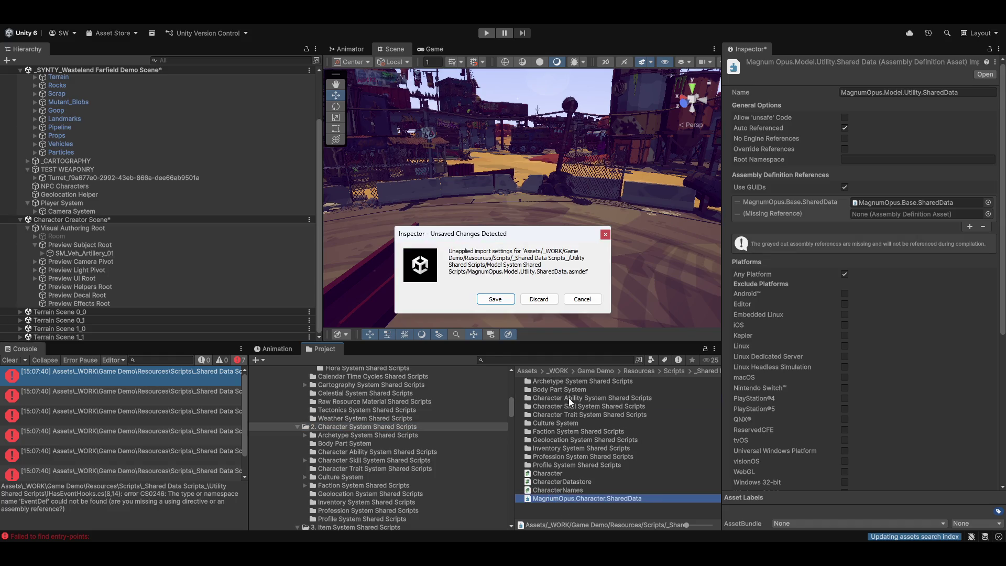
{"action": "left_click", "coordinate": [501, 300]}
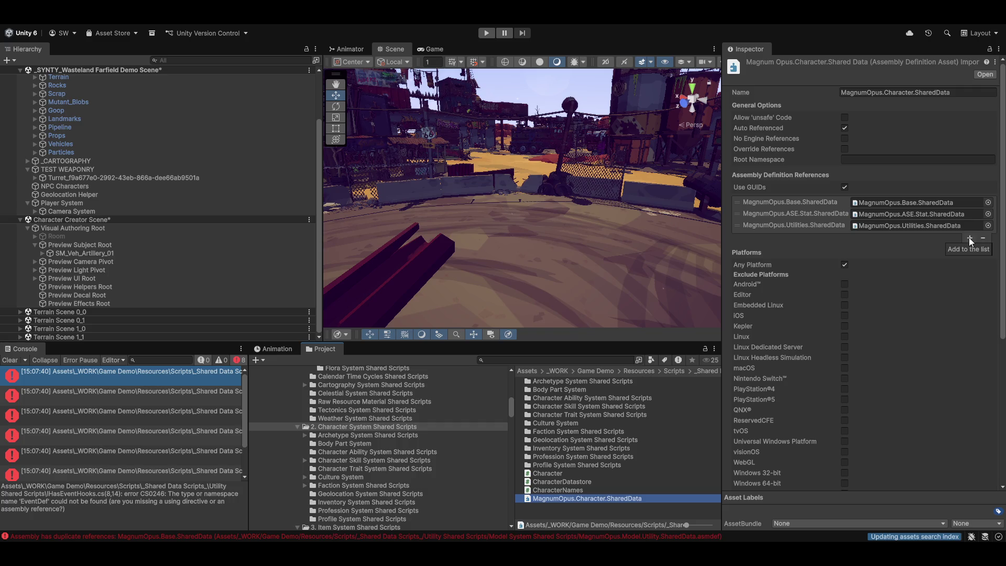
{"action": "left_click", "coordinate": [168, 376]}
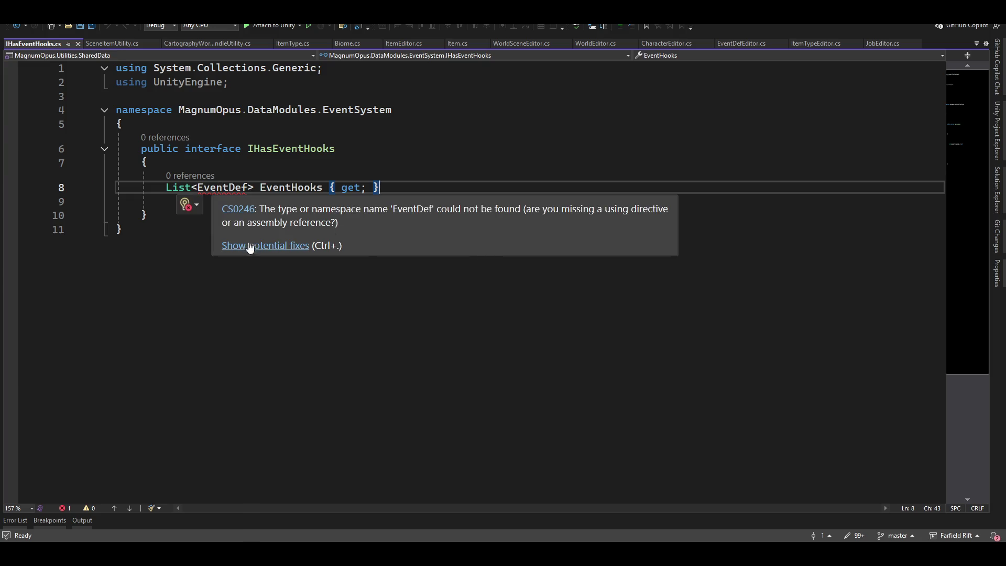
Close IHasEventHooks.cs and select it in Unity to see its MagnumOpus.Utilities.SharedData assembly.
{"action": "left_click", "coordinate": [645, 329]}
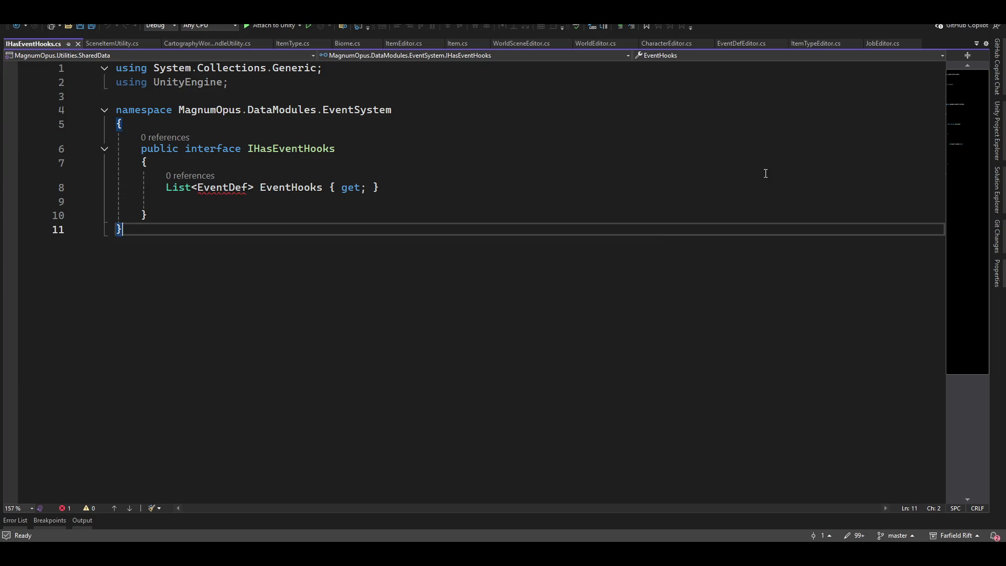
{"action": "left_click", "coordinate": [78, 43]}
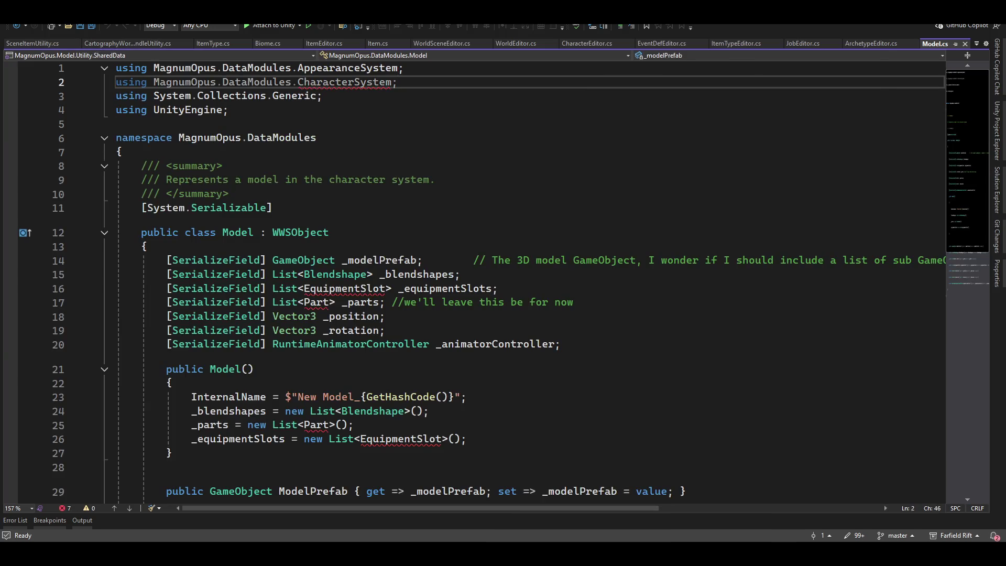
{"action": "key", "text": "alt+Tab"}
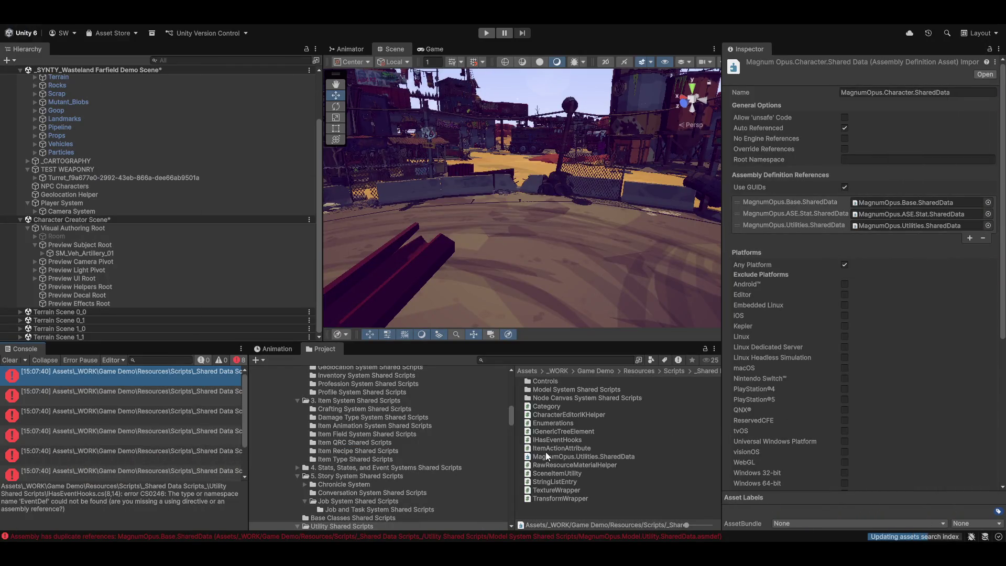
{"action": "left_click", "coordinate": [549, 440]}
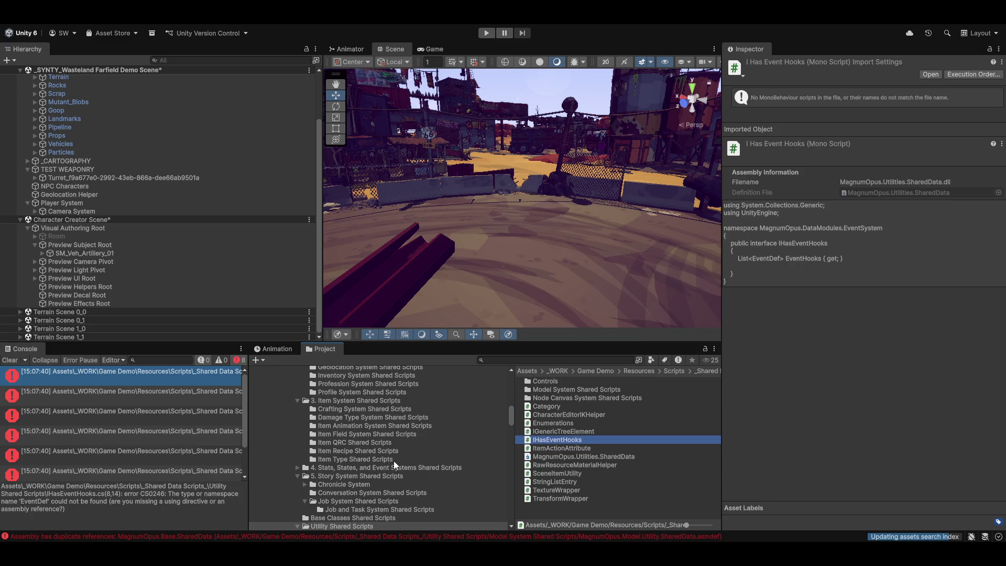
Add a reference slot to Utilities.SharedData, pick MagnumOpus.ASE.Stat.SharedData, and save.
{"action": "left_click", "coordinate": [553, 457]}
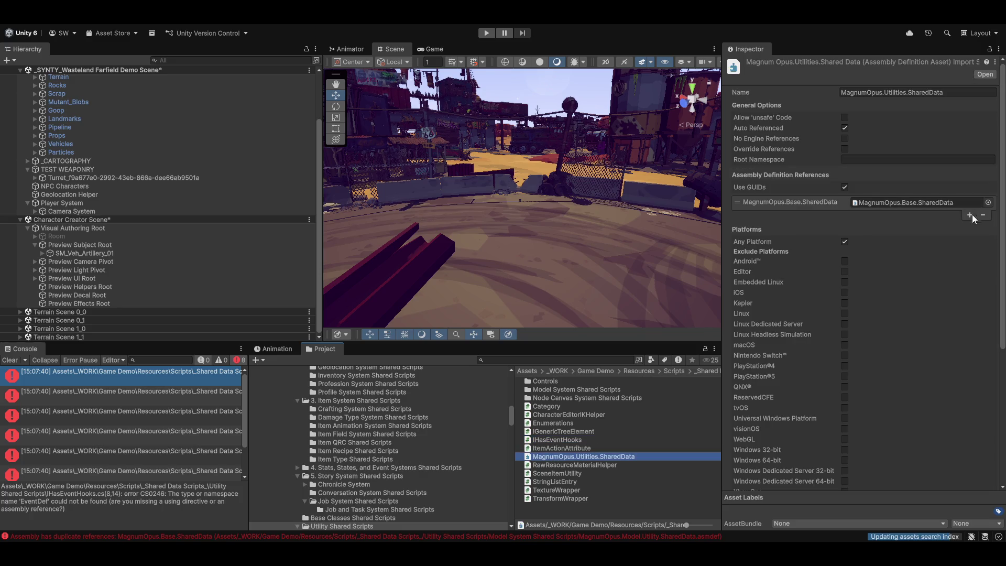
{"action": "left_click", "coordinate": [969, 216]}
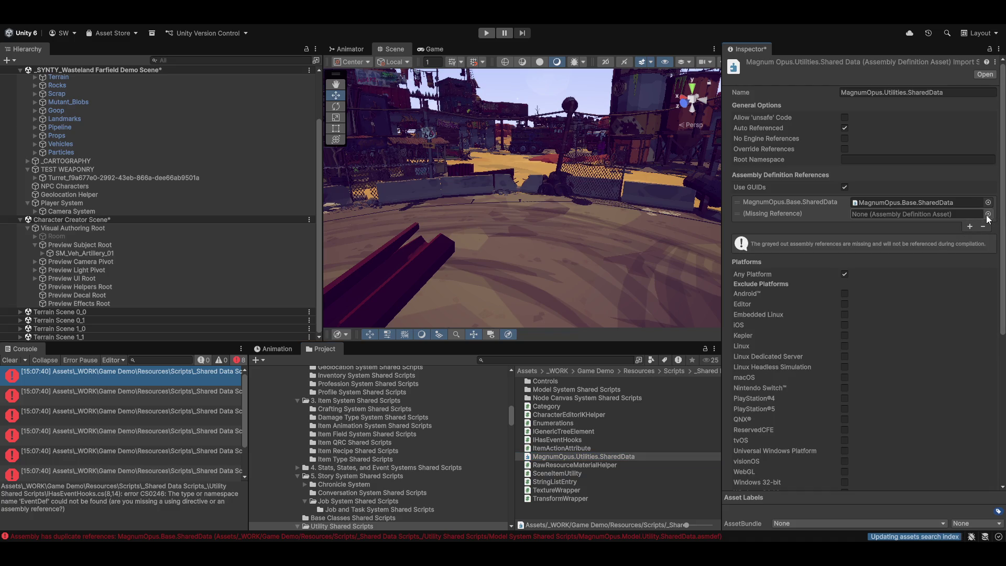
{"action": "left_click", "coordinate": [988, 214]}
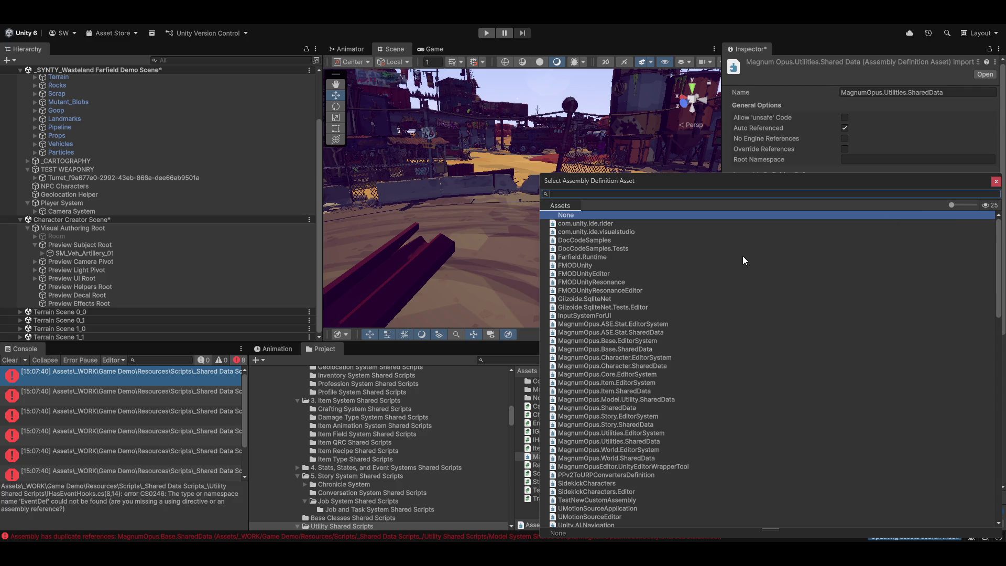
{"action": "type", "text": "ase"}
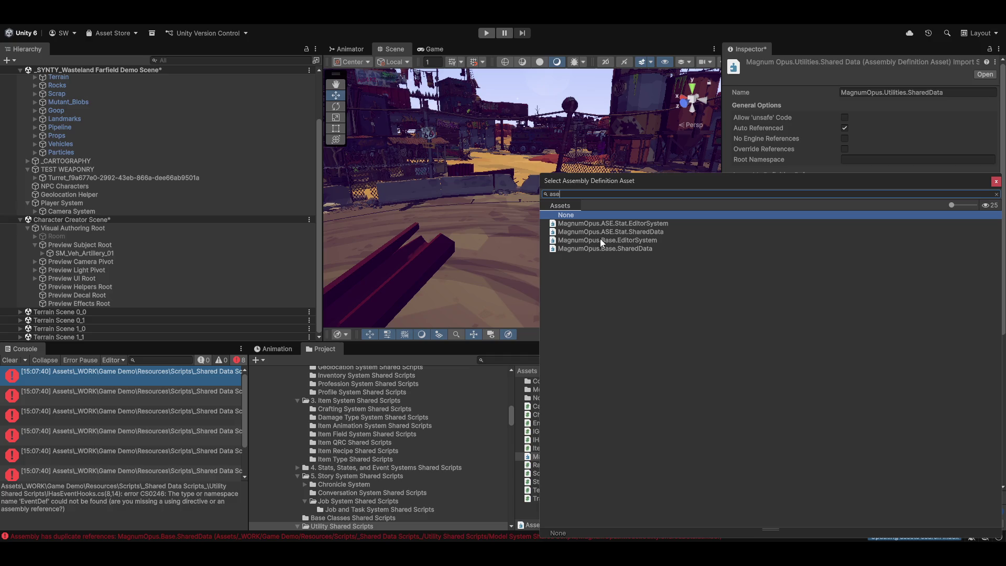
{"action": "double_click", "coordinate": [634, 231]}
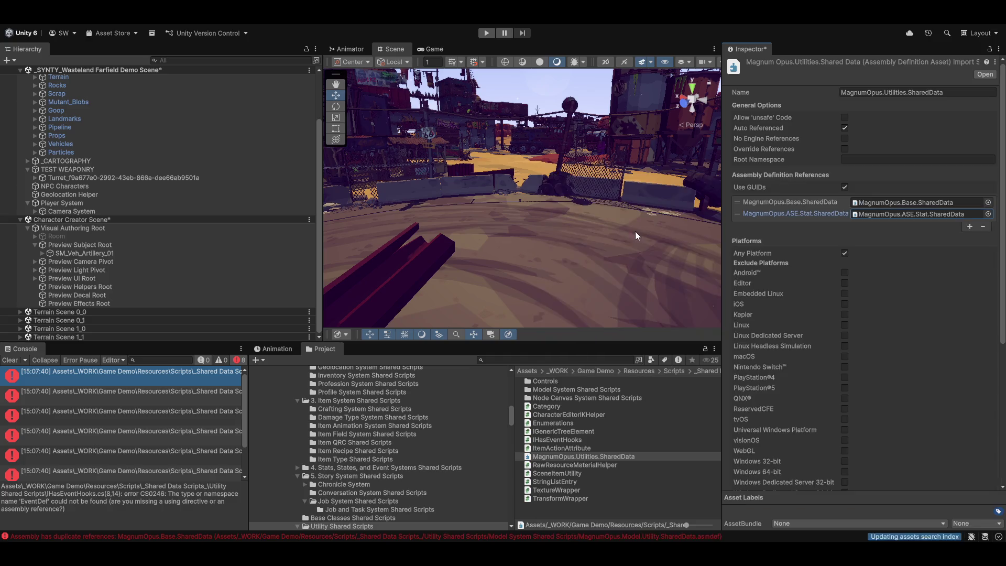
{"action": "left_click", "coordinate": [568, 515]}
{"action": "left_click", "coordinate": [489, 299]}
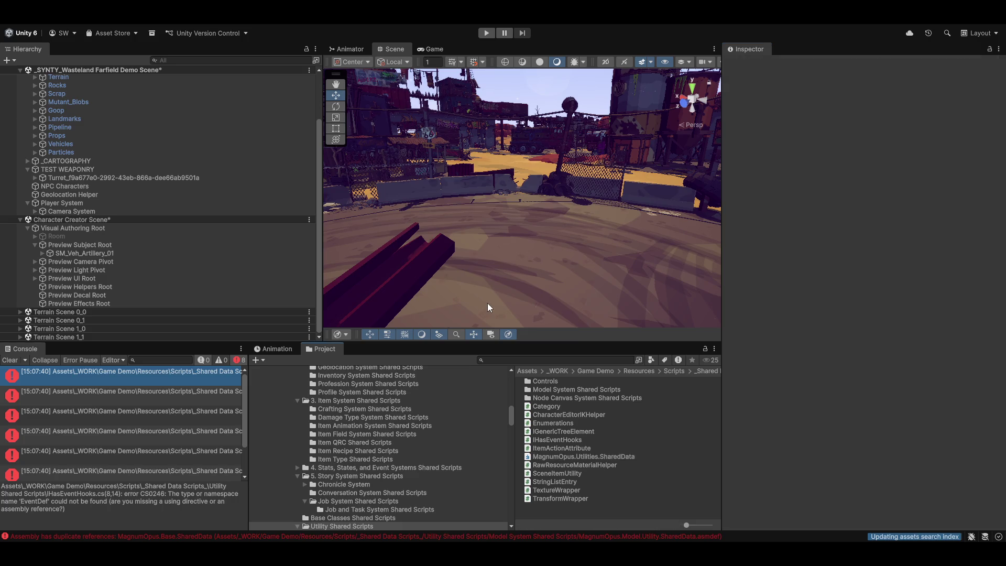
Clear the Console and reopen IHasEventHooks.cs to confirm it shows no issues, then close it.
{"action": "key", "text": "alt+Tab"}
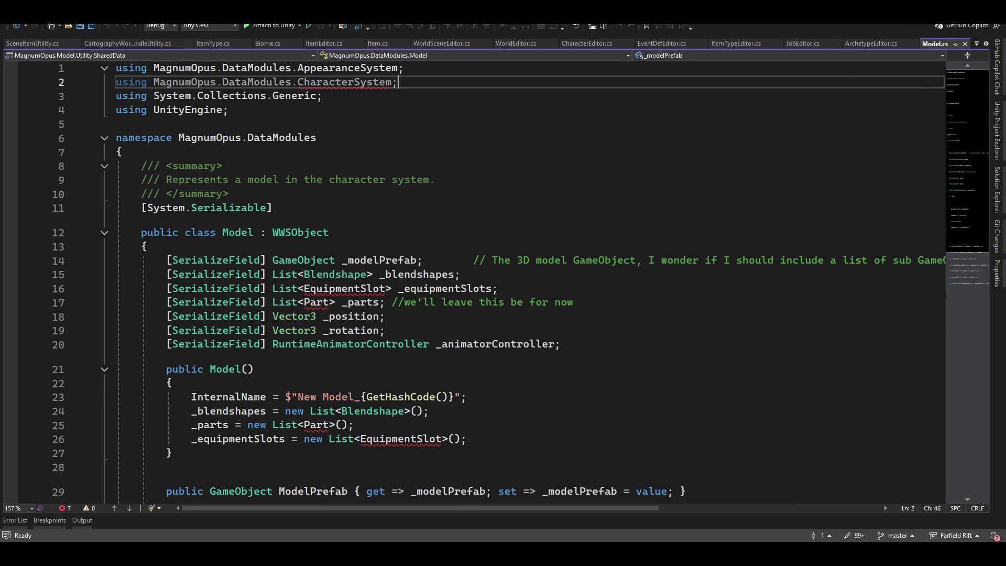
{"action": "key", "text": "alt+Tab"}
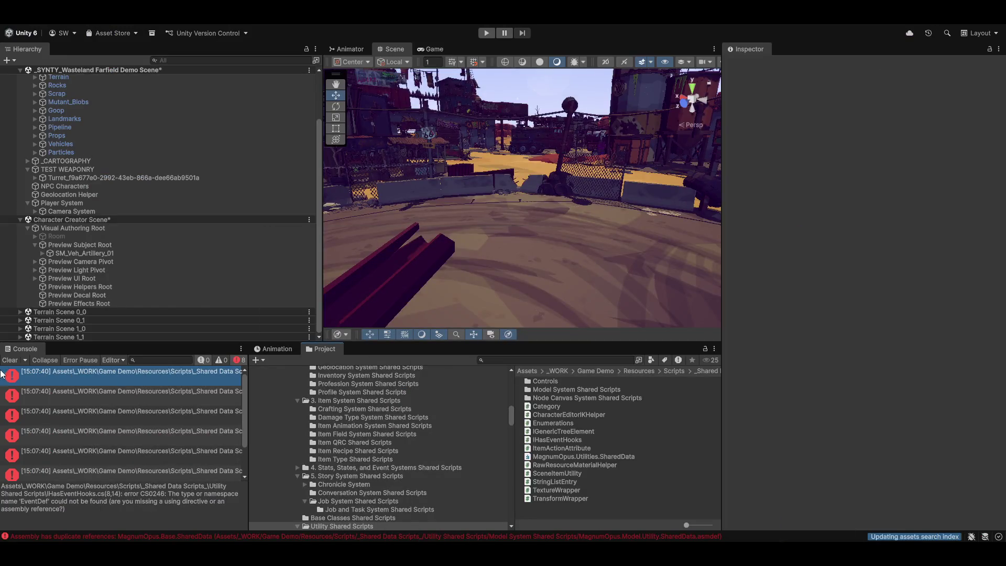
{"action": "left_click", "coordinate": [10, 360]}
{"action": "left_click", "coordinate": [129, 377]}
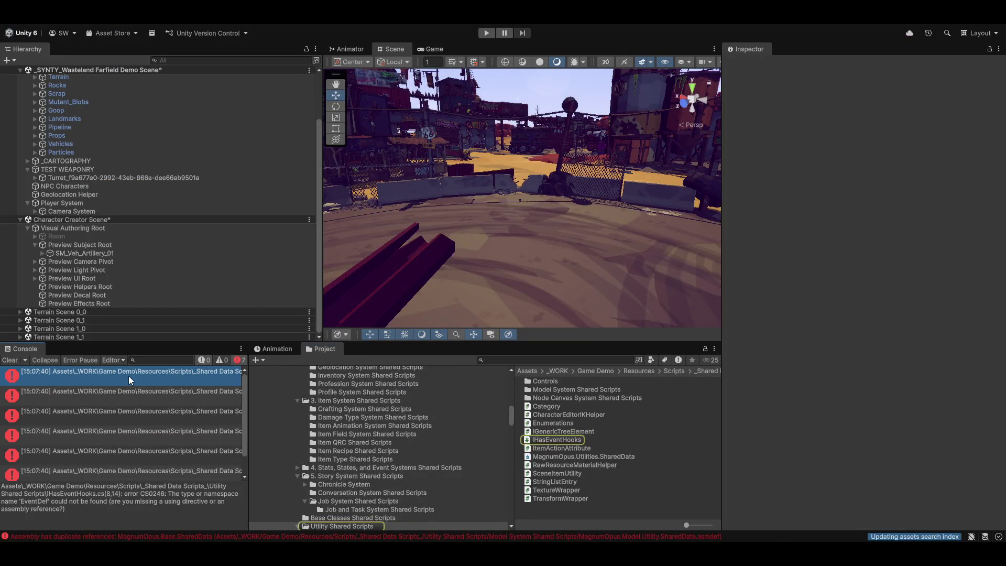
{"action": "double_click", "coordinate": [546, 439]}
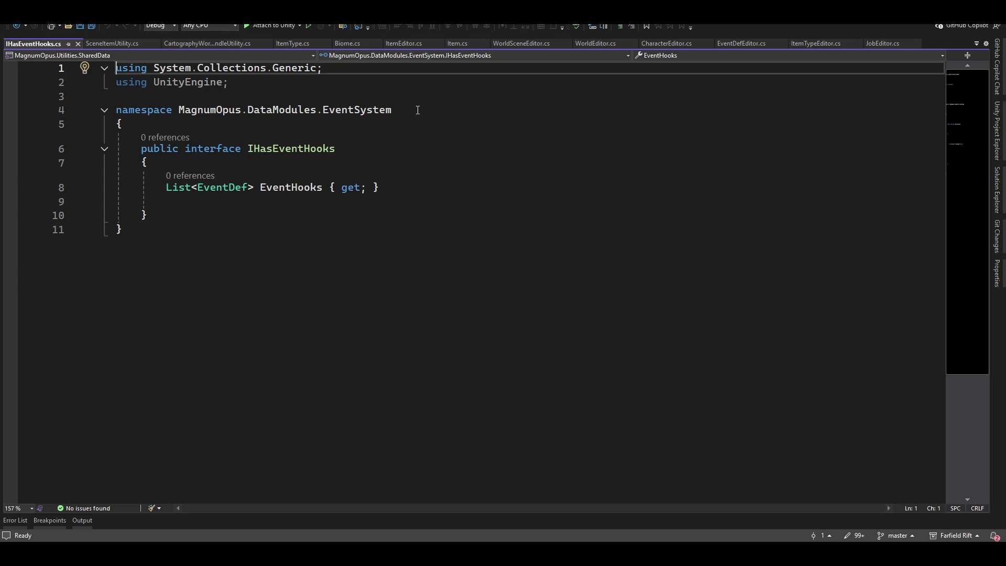
{"action": "left_click", "coordinate": [78, 44]}
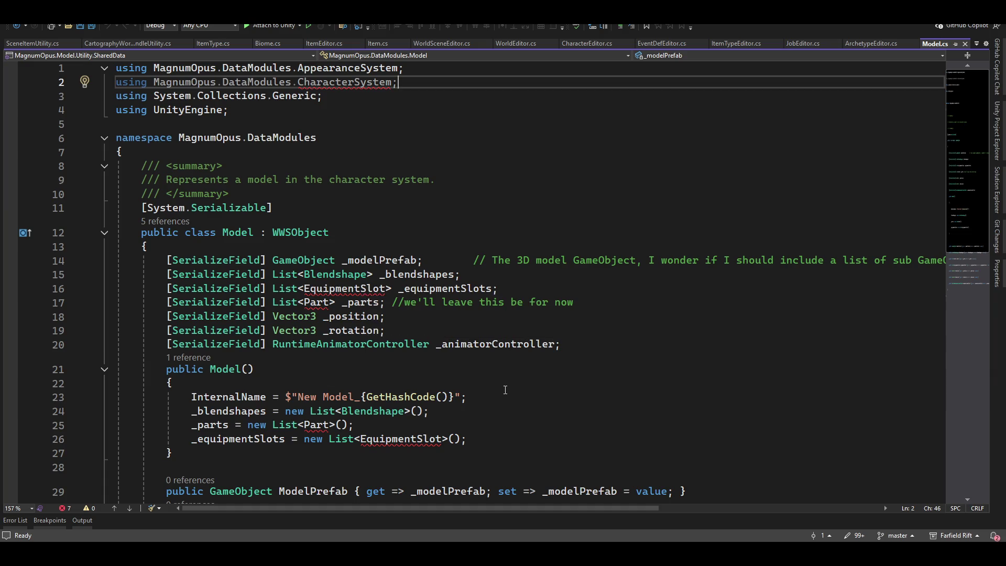
Check the unresolved Part type error in Model.cs, then return to Unity.
{"action": "scroll", "coordinate": [535, 463], "scroll_direction": "down", "scroll_amount": 3}
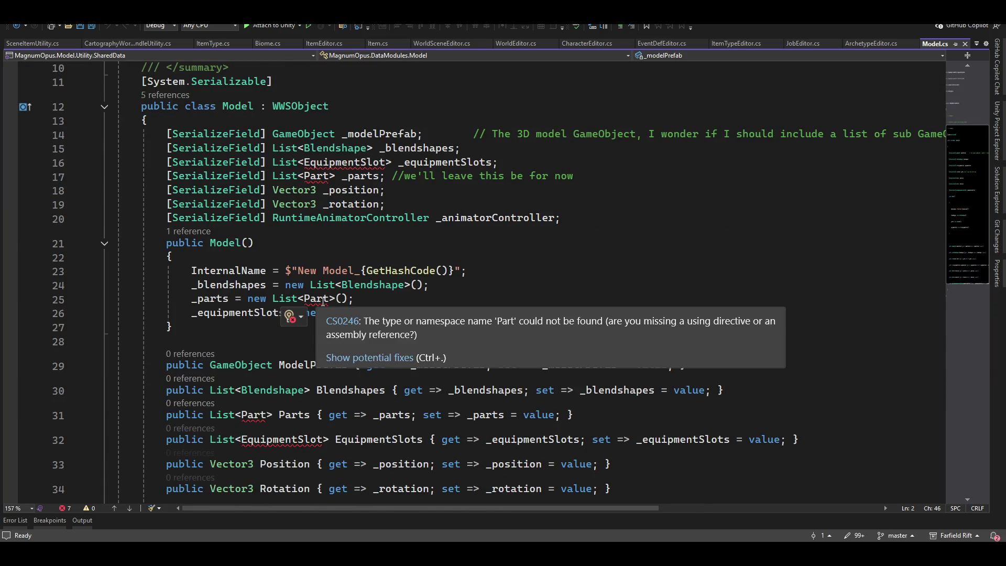
{"action": "scroll", "coordinate": [434, 153], "scroll_direction": "up", "scroll_amount": 3}
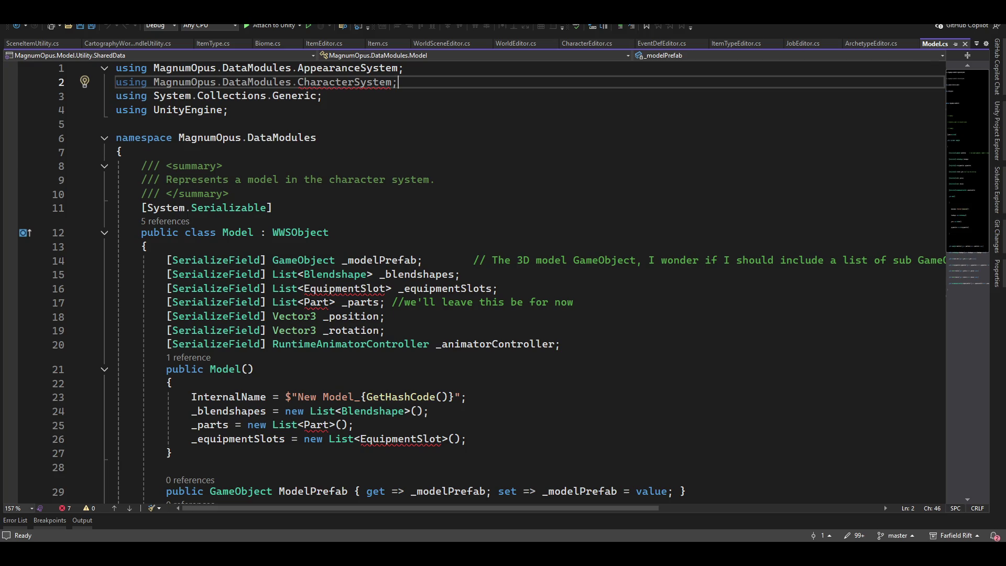
{"action": "mouse_move", "coordinate": [320, 303]}
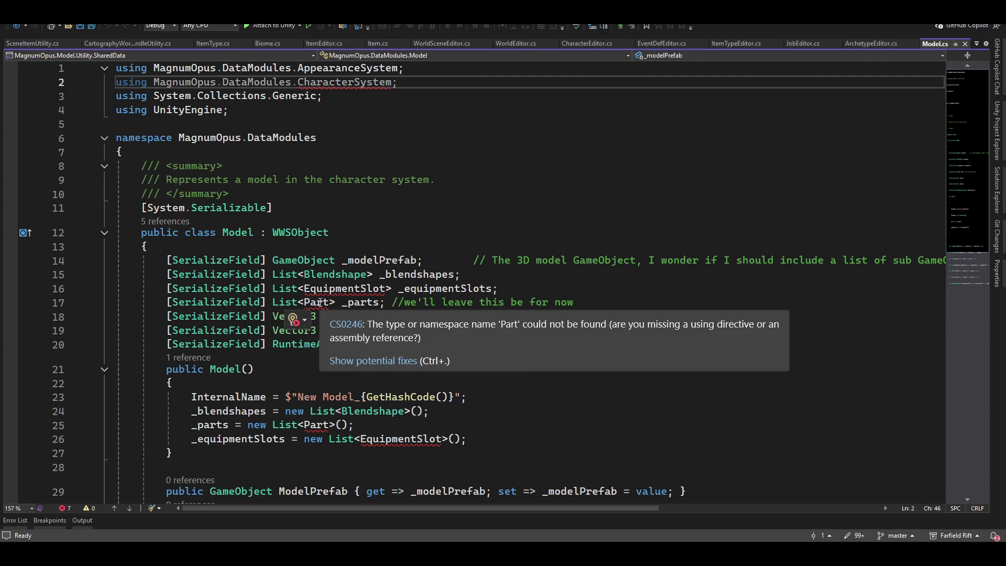
{"action": "key", "text": "alt+Tab"}
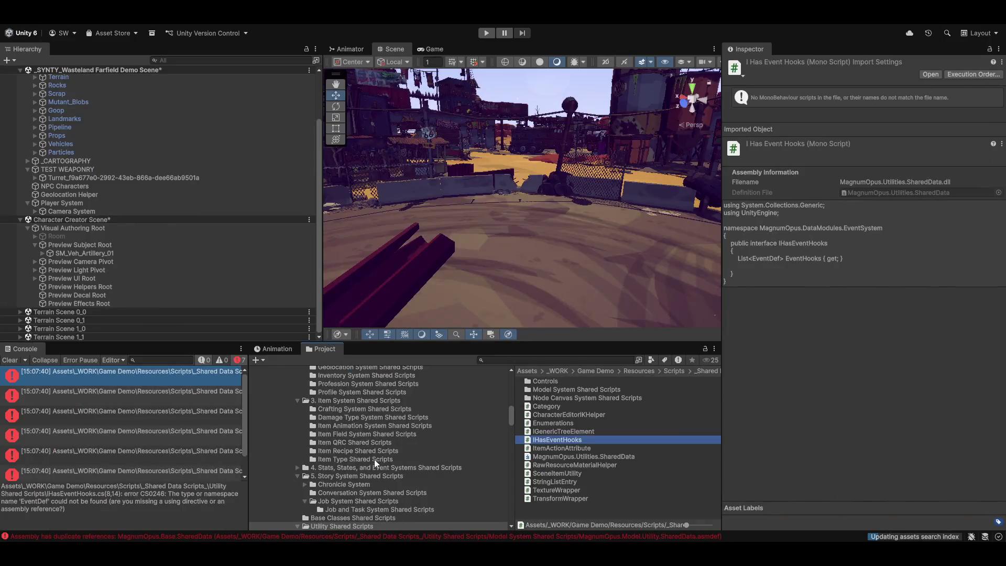
Search the project for 'part' and inspect which assembly the Part script compiles into.
{"action": "scroll", "coordinate": [376, 462], "scroll_direction": "up", "scroll_amount": 5}
{"action": "scroll", "coordinate": [378, 463], "scroll_direction": "up", "scroll_amount": 4}
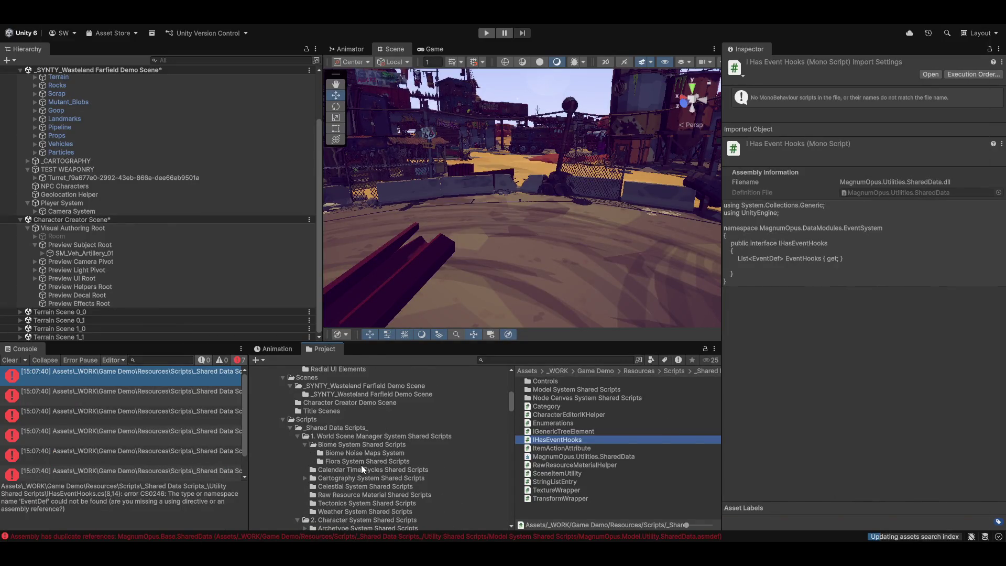
{"action": "scroll", "coordinate": [361, 466], "scroll_direction": "down", "scroll_amount": 3}
{"action": "left_click", "coordinate": [561, 360]}
{"action": "type", "text": "part"}
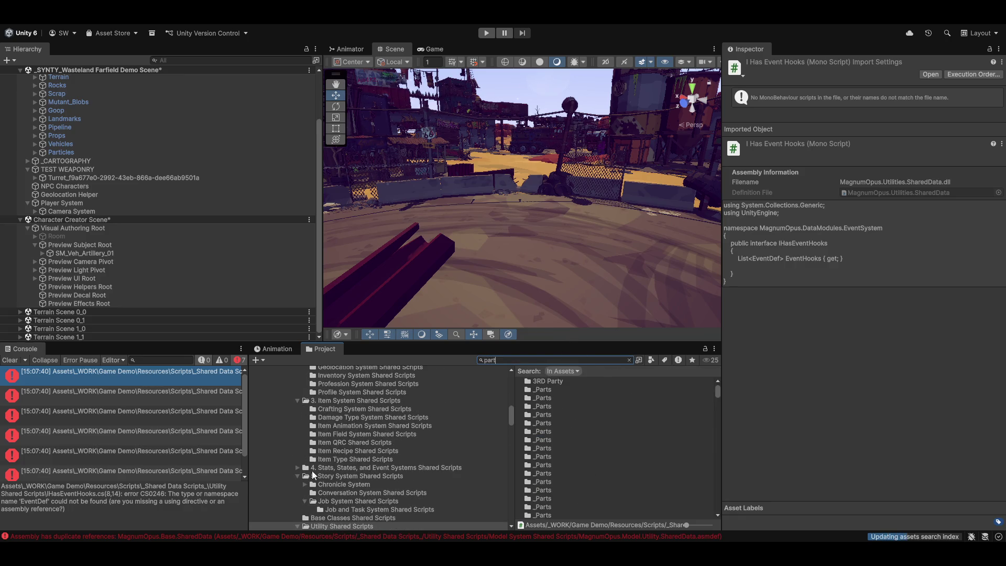
{"action": "scroll", "coordinate": [314, 471], "scroll_direction": "down", "scroll_amount": 5}
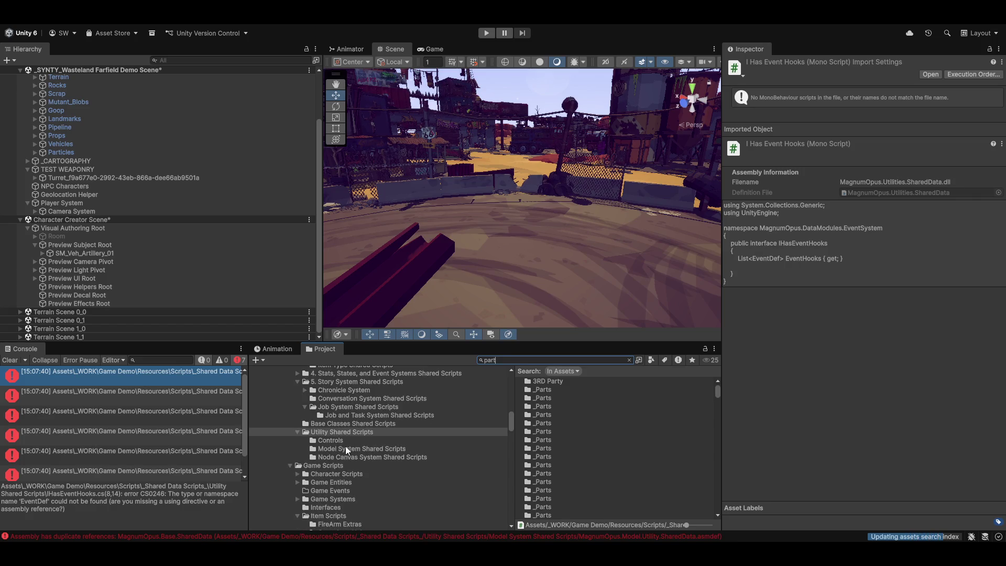
{"action": "scroll", "coordinate": [588, 485], "scroll_direction": "down", "scroll_amount": 10}
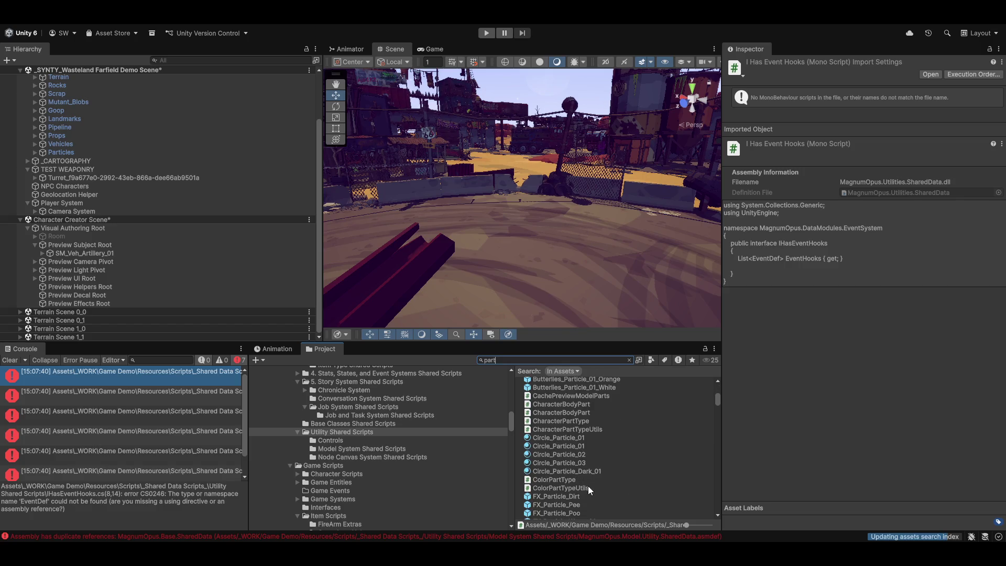
{"action": "scroll", "coordinate": [586, 488], "scroll_direction": "down", "scroll_amount": 10}
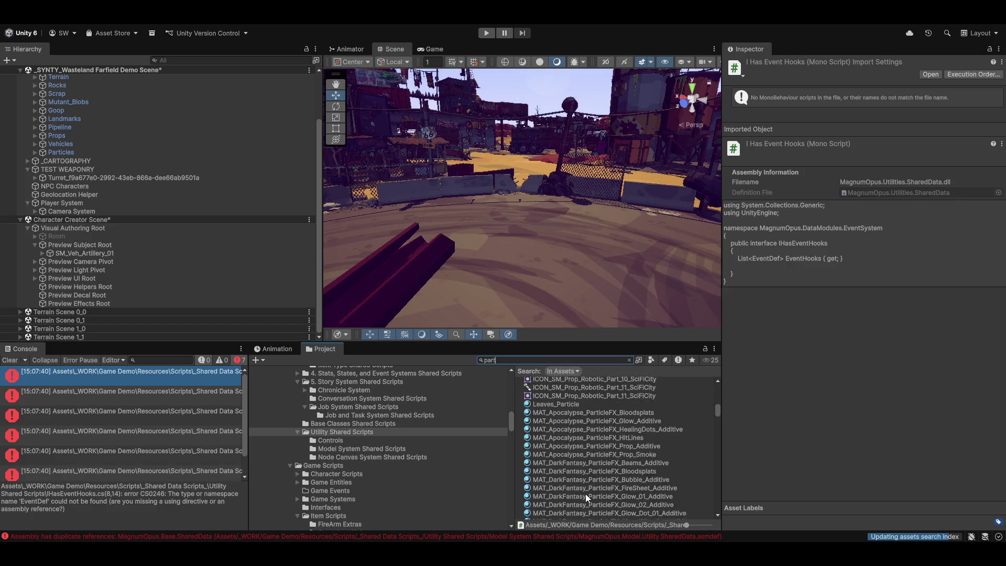
{"action": "scroll", "coordinate": [585, 493], "scroll_direction": "up", "scroll_amount": 3}
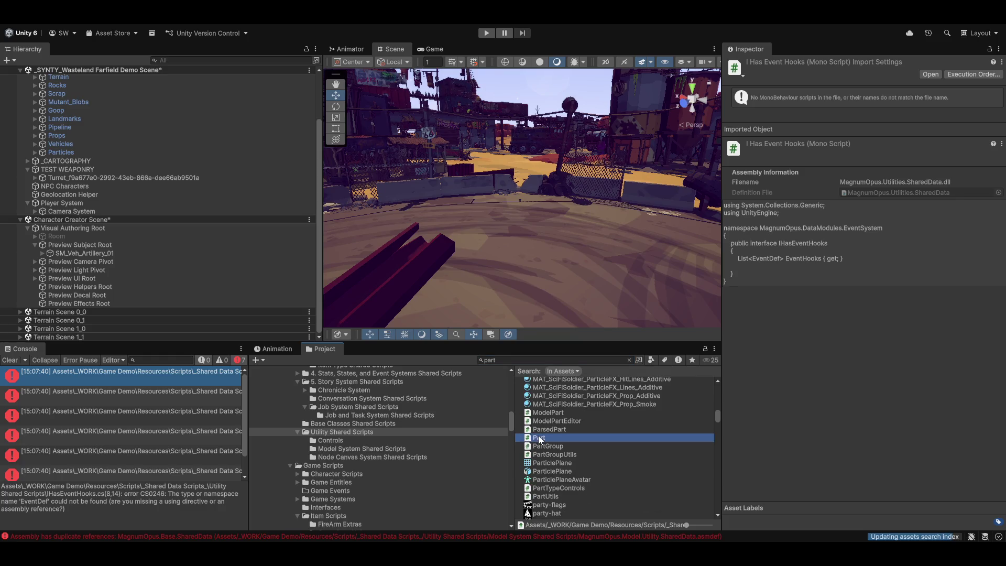
{"action": "left_click", "coordinate": [576, 438]}
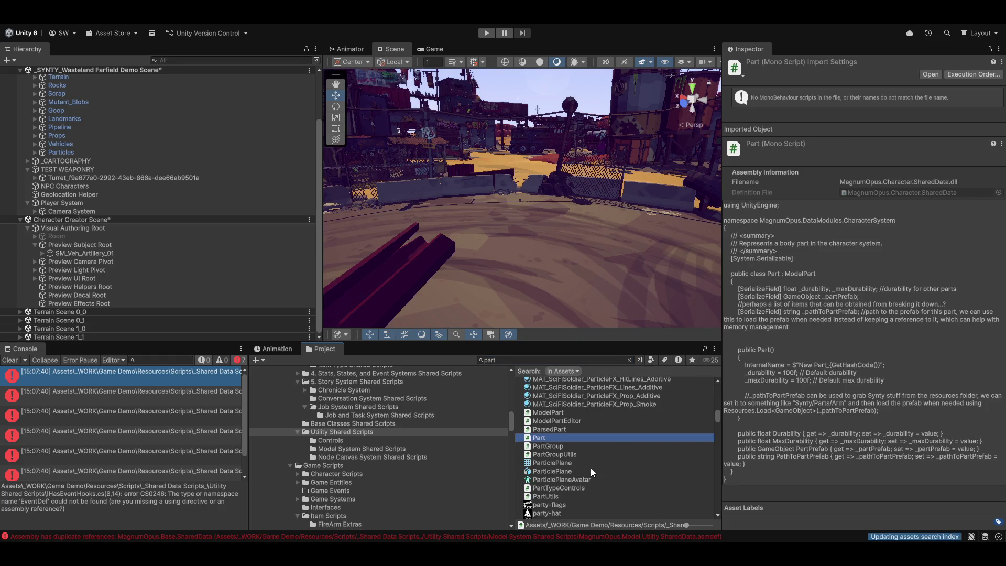
{"action": "scroll", "coordinate": [398, 478], "scroll_direction": "up", "scroll_amount": 10}
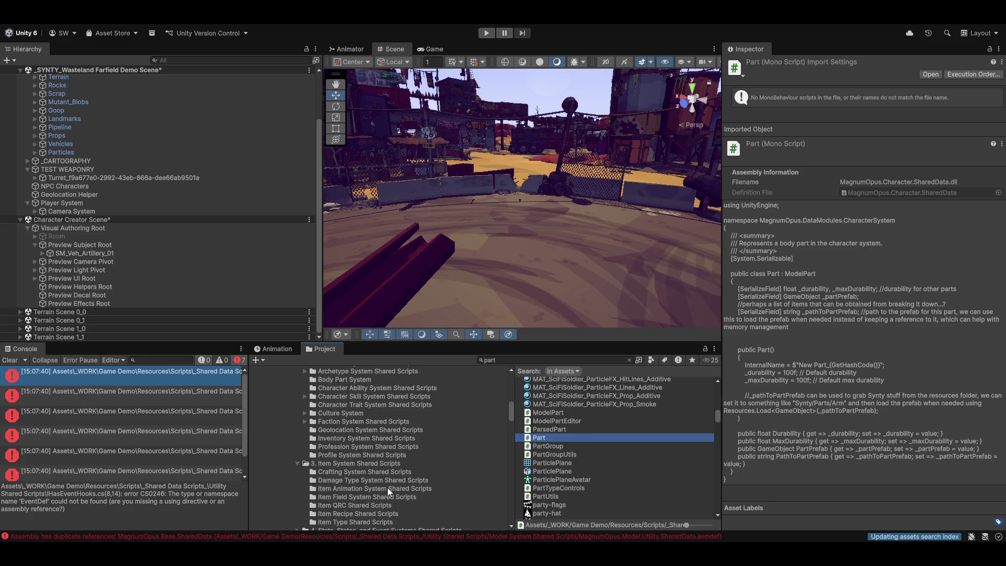
{"action": "scroll", "coordinate": [374, 475], "scroll_direction": "up", "scroll_amount": 10}
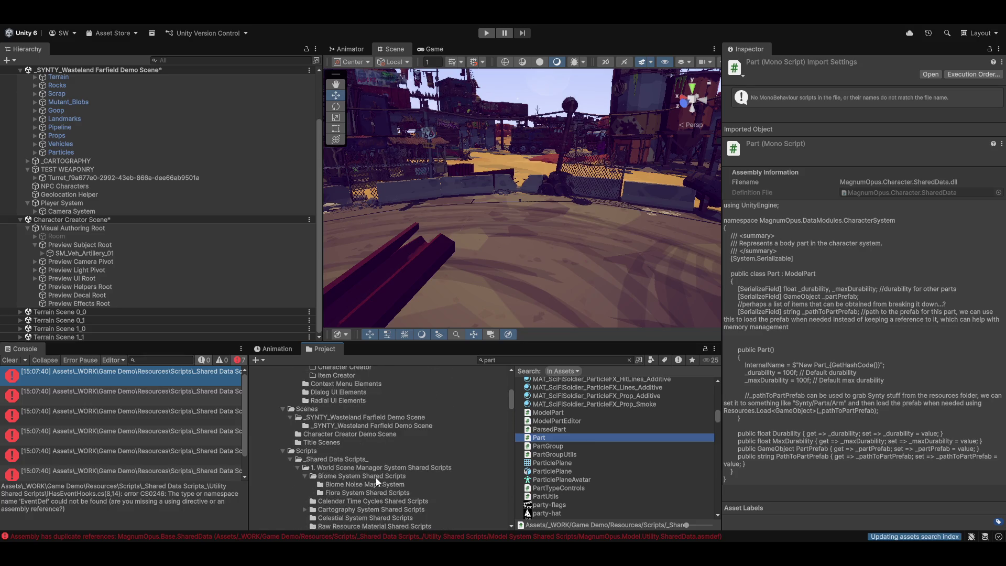
{"action": "scroll", "coordinate": [376, 497], "scroll_direction": "down", "scroll_amount": 10}
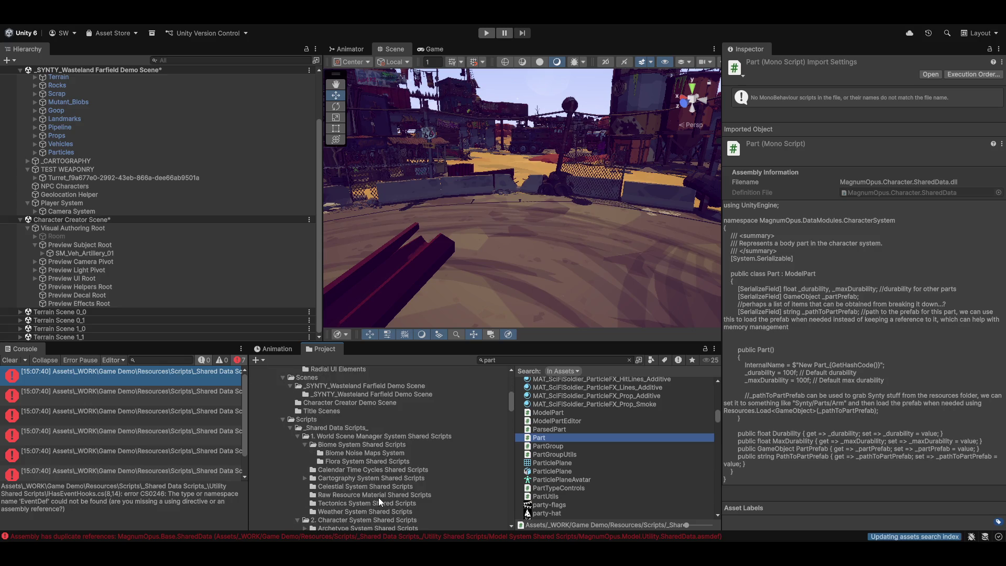
Clear the search and move the Body Part System Shared Scripts folder under Model System Shared Scripts.
{"action": "left_click", "coordinate": [631, 361]}
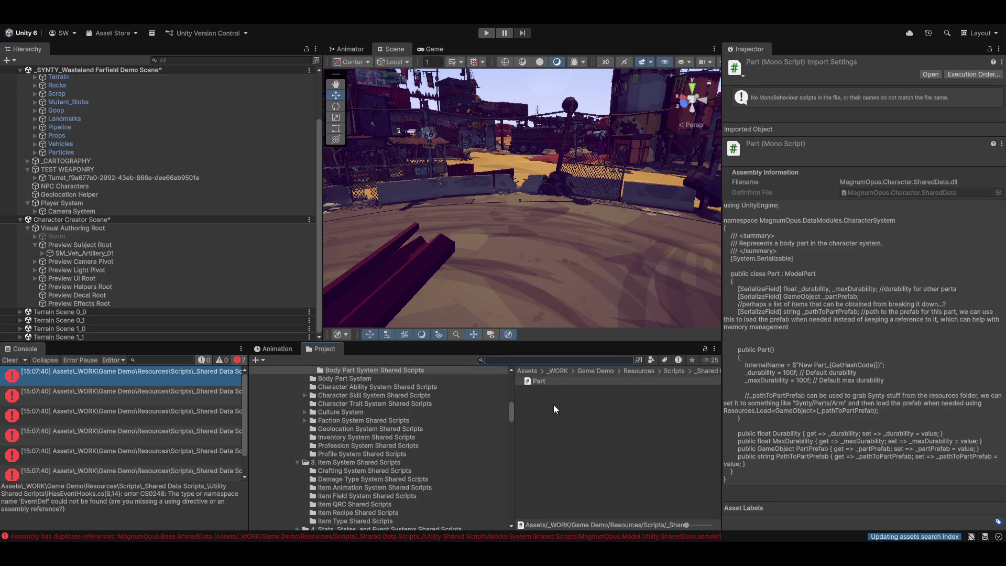
{"action": "scroll", "coordinate": [379, 462], "scroll_direction": "up", "scroll_amount": 3}
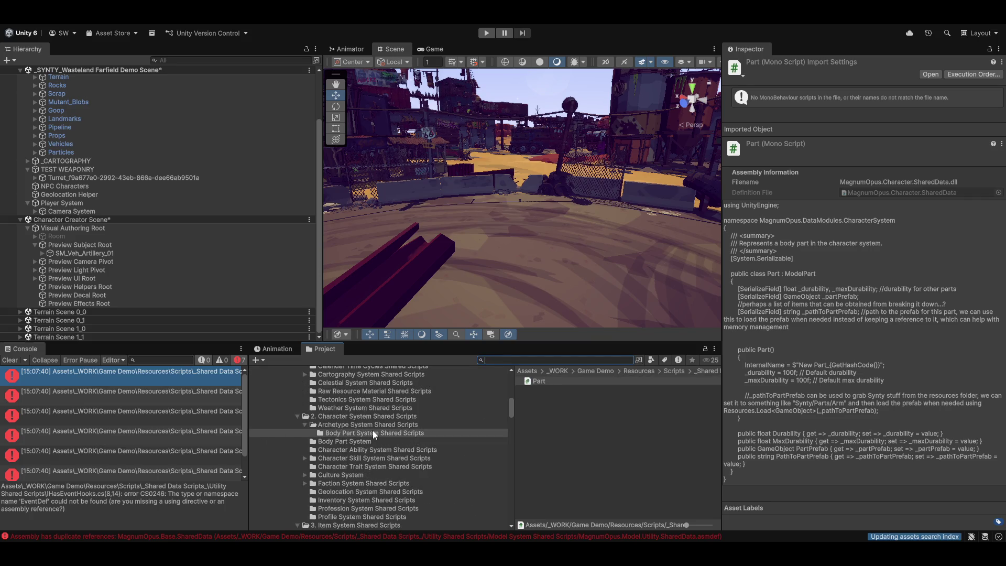
{"action": "left_click", "coordinate": [335, 433]}
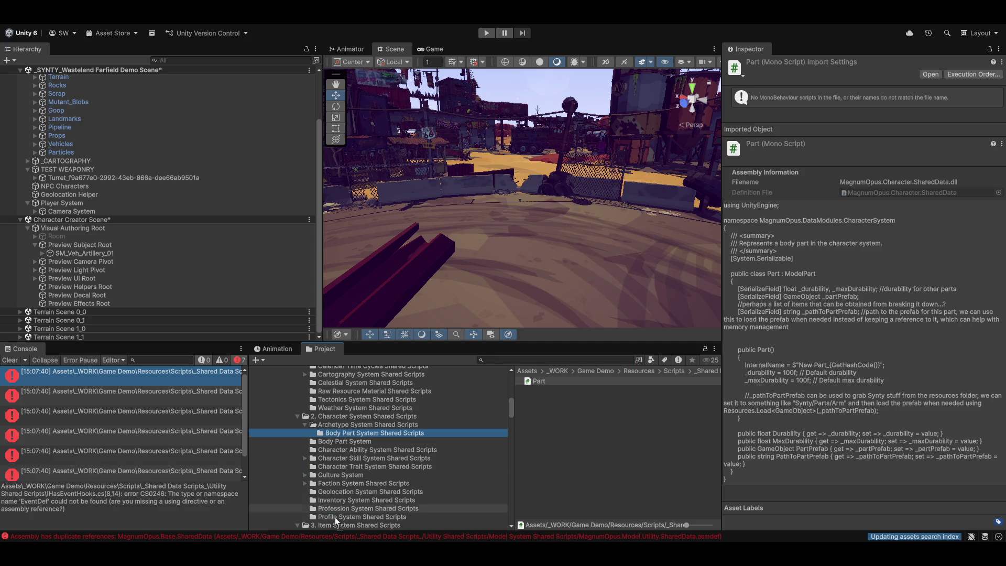
{"action": "scroll", "coordinate": [341, 527], "scroll_direction": "down", "scroll_amount": 3}
{"action": "scroll", "coordinate": [342, 530], "scroll_direction": "down", "scroll_amount": 12}
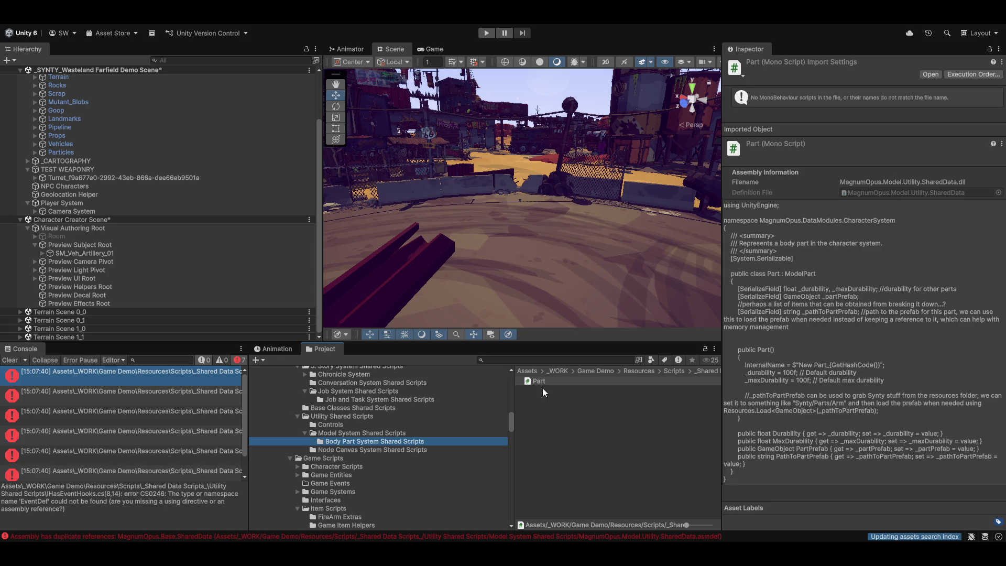
{"action": "key", "text": "alt+Tab"}
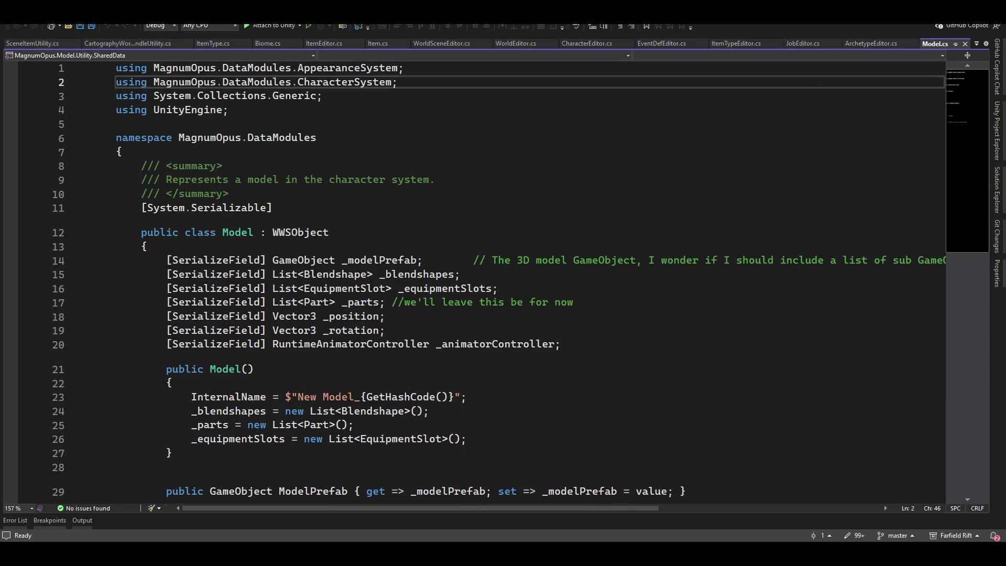
Open the first compile error, in IHasEventHooks.cs, in Visual Studio and return to Unity.
{"action": "key", "text": "alt+Tab"}
{"action": "left_click", "coordinate": [10, 360]}
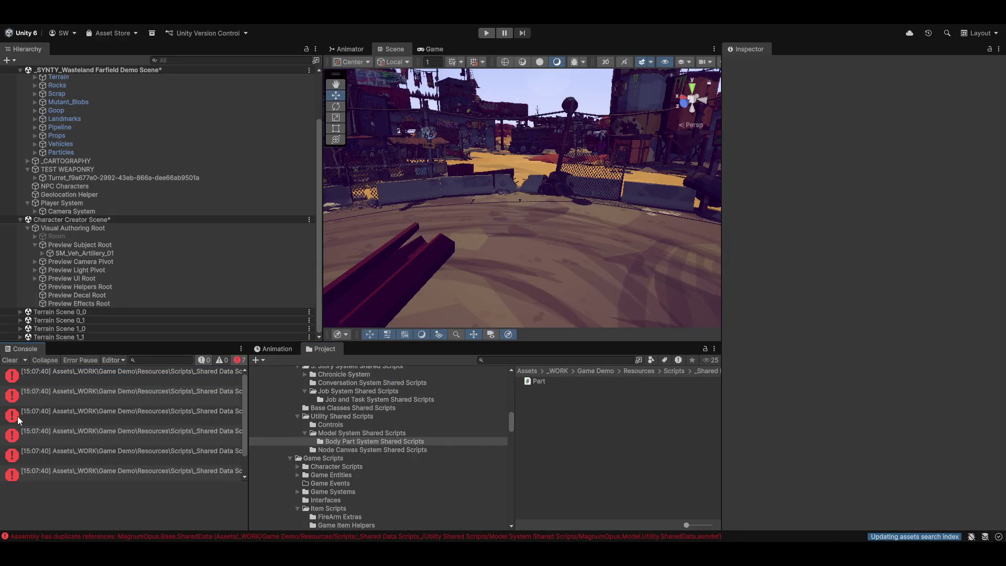
{"action": "left_click", "coordinate": [71, 375]}
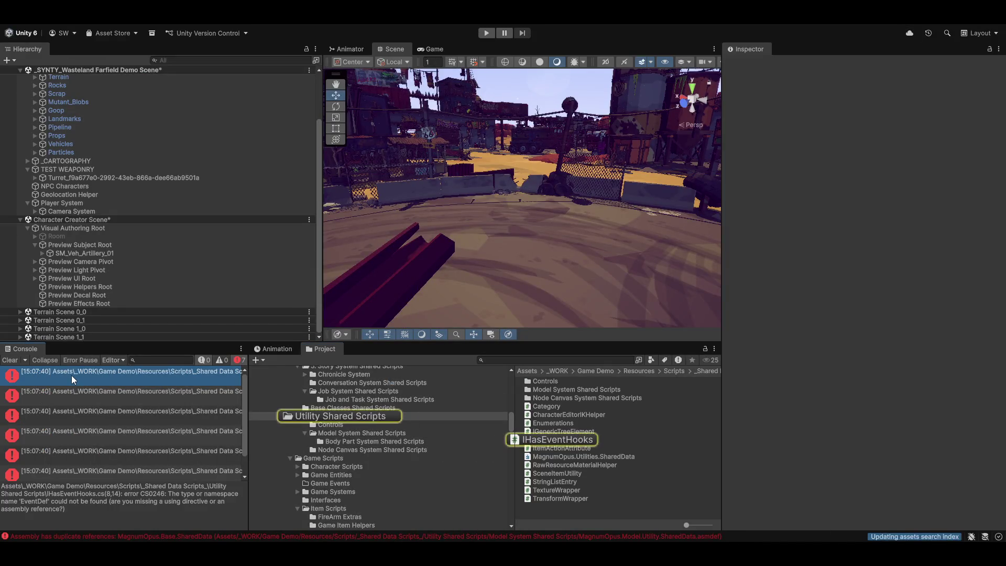
{"action": "double_click", "coordinate": [70, 379]}
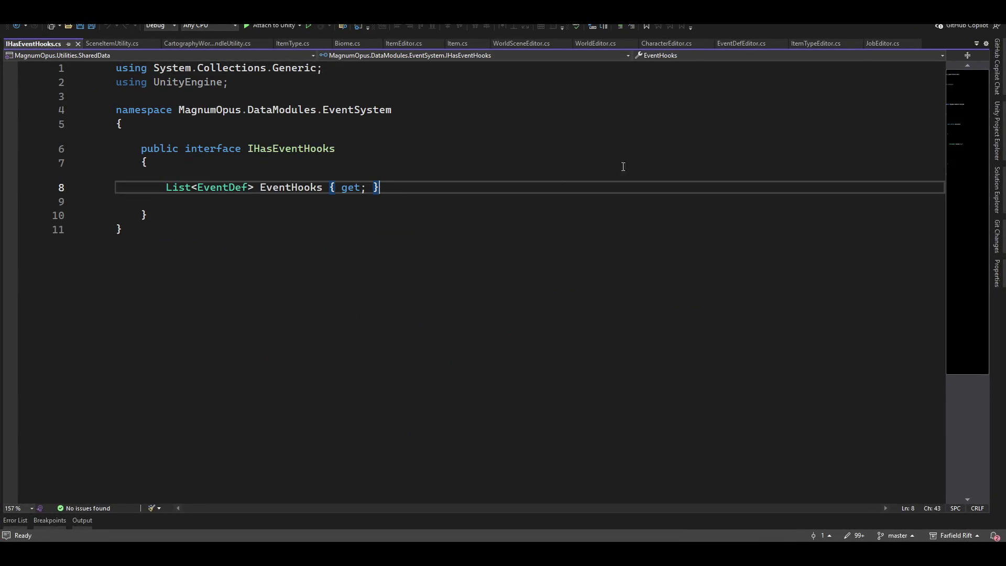
{"action": "key", "text": "alt+Tab"}
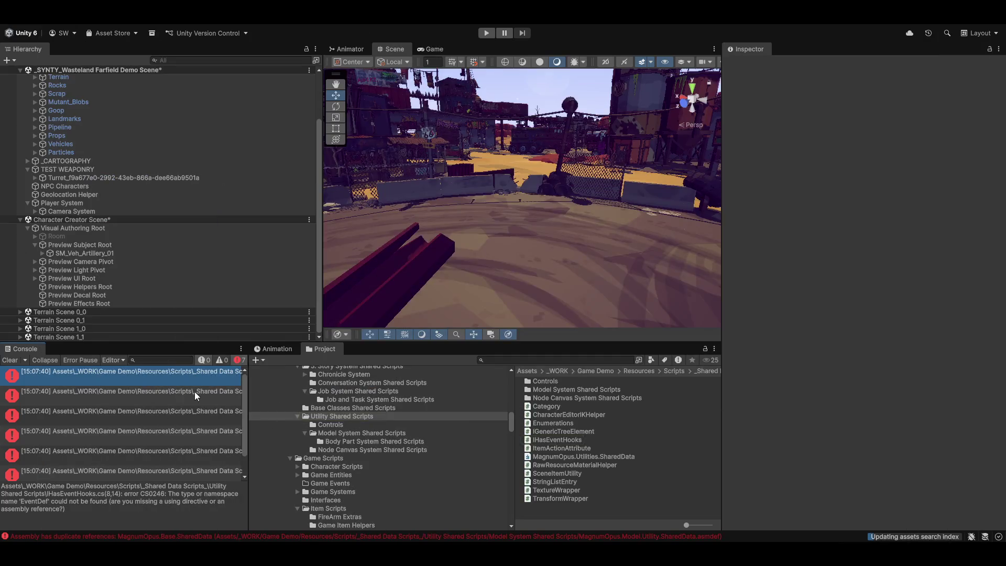
Open the Model.cs error, check the unresolved EquipmentSlot type, then minimize Visual Studio.
{"action": "left_click", "coordinate": [188, 393]}
{"action": "double_click", "coordinate": [179, 392]}
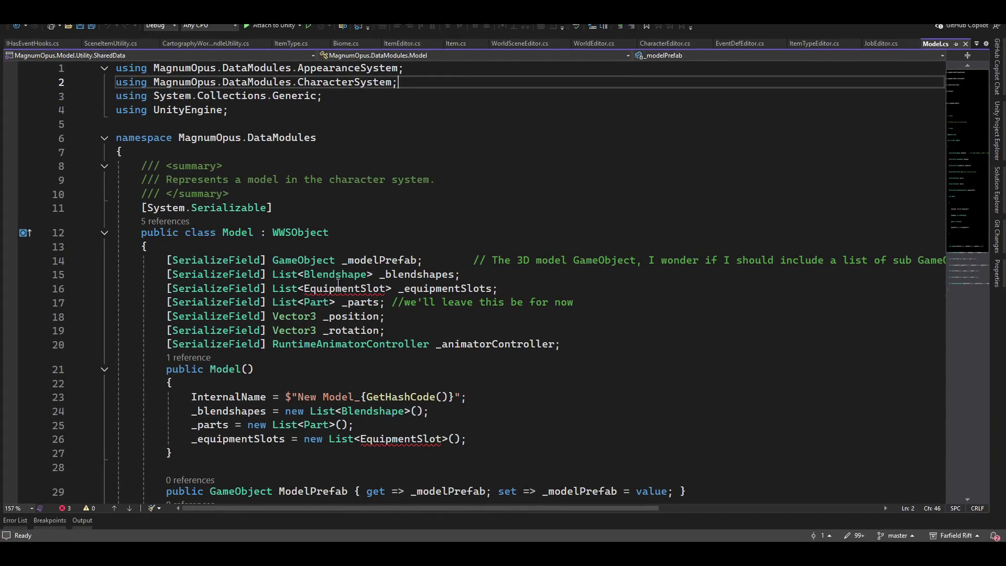
{"action": "mouse_move", "coordinate": [341, 289]}
{"action": "scroll", "coordinate": [365, 370], "scroll_direction": "down", "scroll_amount": 3}
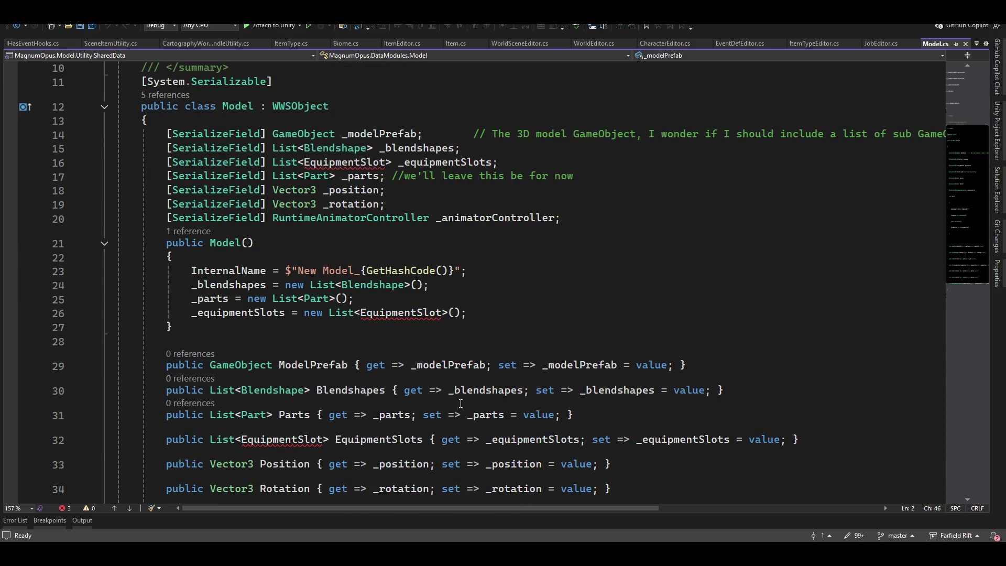
{"action": "scroll", "coordinate": [461, 403], "scroll_direction": "down", "scroll_amount": 2}
{"action": "scroll", "coordinate": [350, 426], "scroll_direction": "up", "scroll_amount": 5}
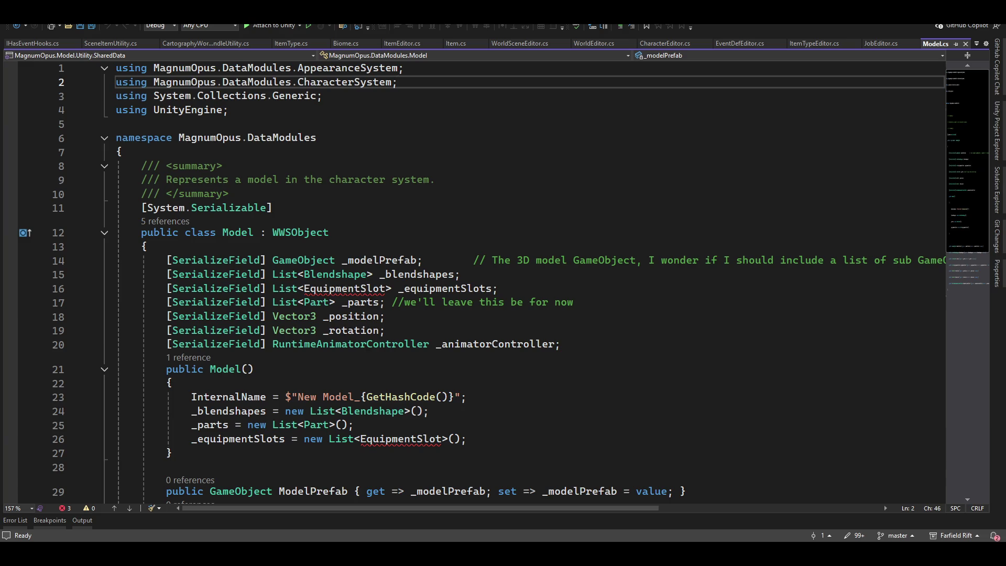
{"action": "left_click", "coordinate": [957, 22]}
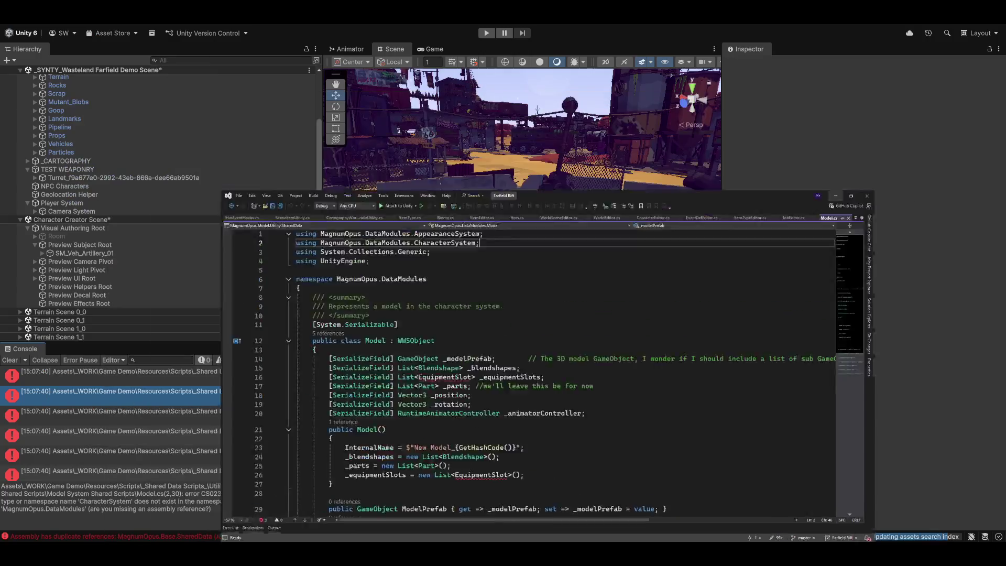
Review the MagnumOpus.Item.SharedData assembly definition's references in 3. Item System Shared Scripts.
{"action": "scroll", "coordinate": [385, 455], "scroll_direction": "up", "scroll_amount": 3}
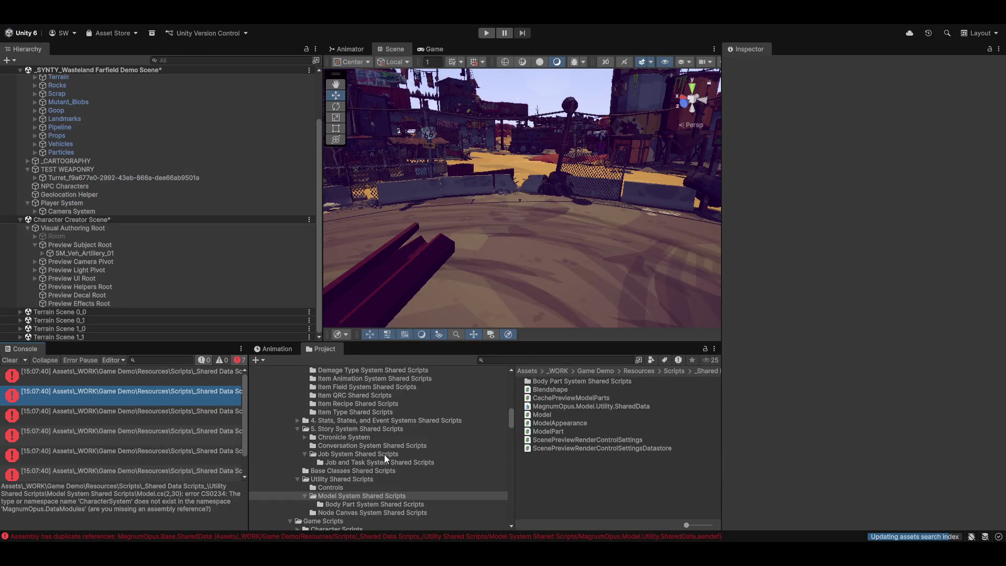
{"action": "scroll", "coordinate": [385, 454], "scroll_direction": "up", "scroll_amount": 3}
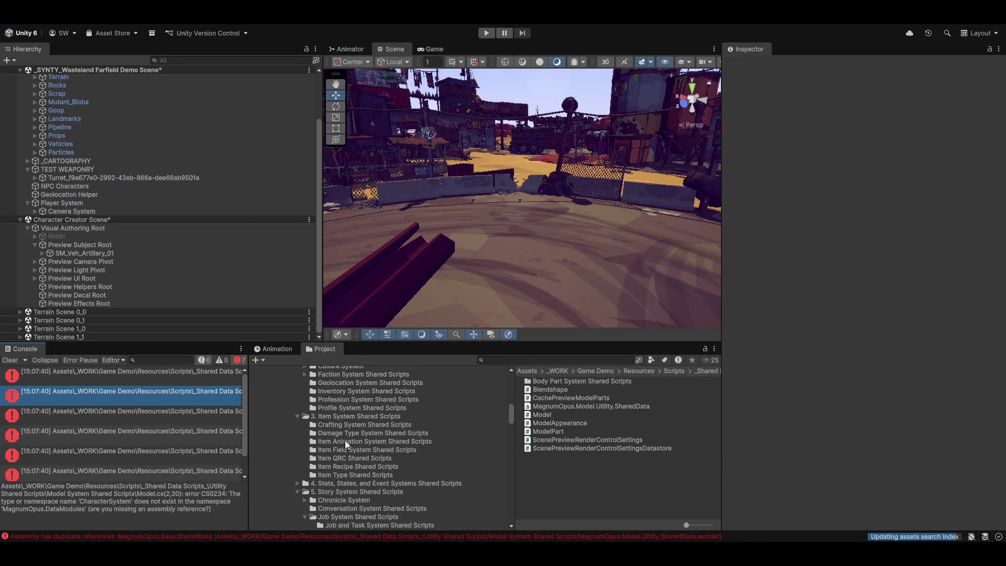
{"action": "scroll", "coordinate": [345, 462], "scroll_direction": "up", "scroll_amount": 6}
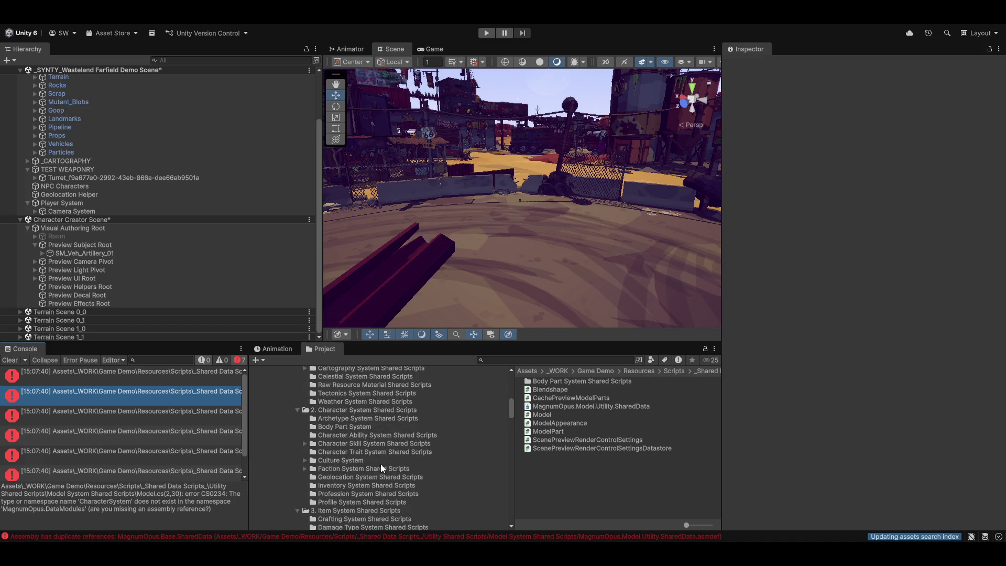
{"action": "scroll", "coordinate": [381, 467], "scroll_direction": "down", "scroll_amount": 6}
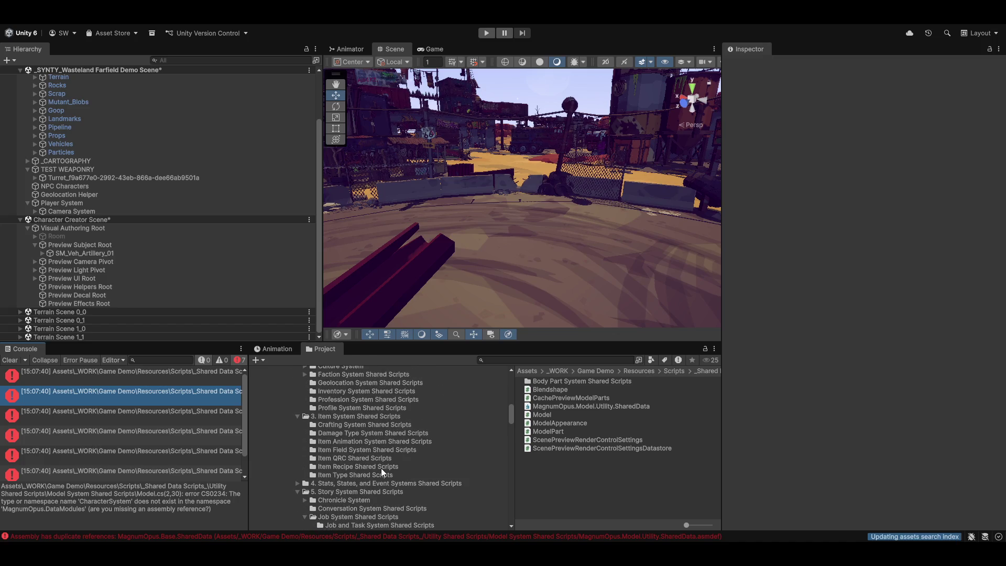
{"action": "left_click", "coordinate": [338, 416]}
{"action": "left_click", "coordinate": [560, 449]}
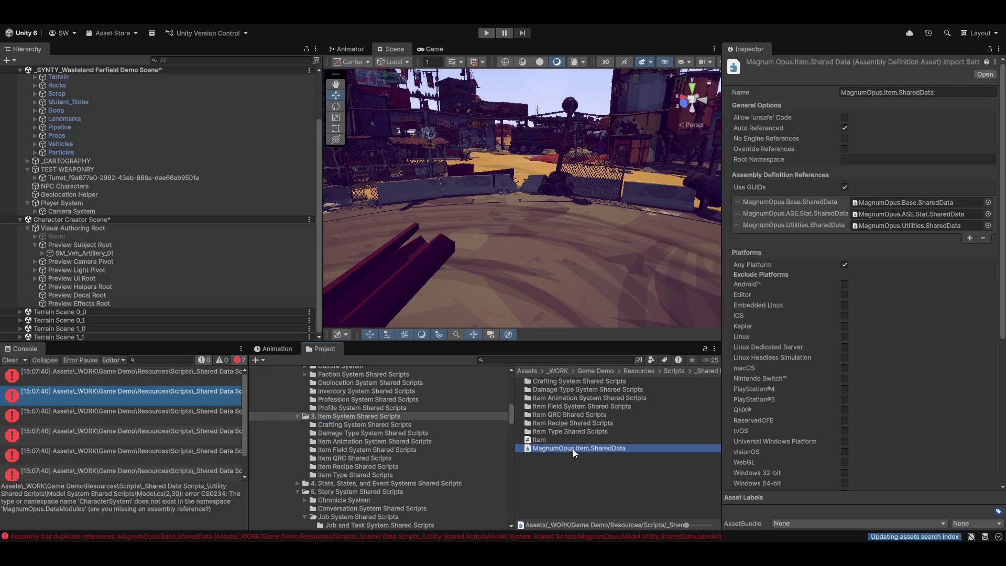
{"action": "scroll", "coordinate": [414, 466], "scroll_direction": "down", "scroll_amount": 2}
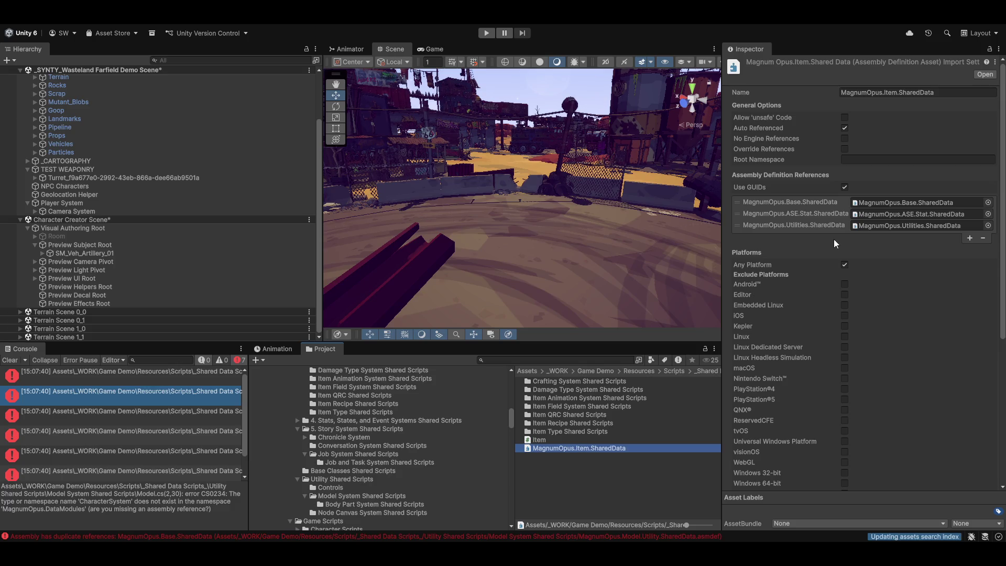
{"action": "scroll", "coordinate": [398, 469], "scroll_direction": "down", "scroll_amount": 2}
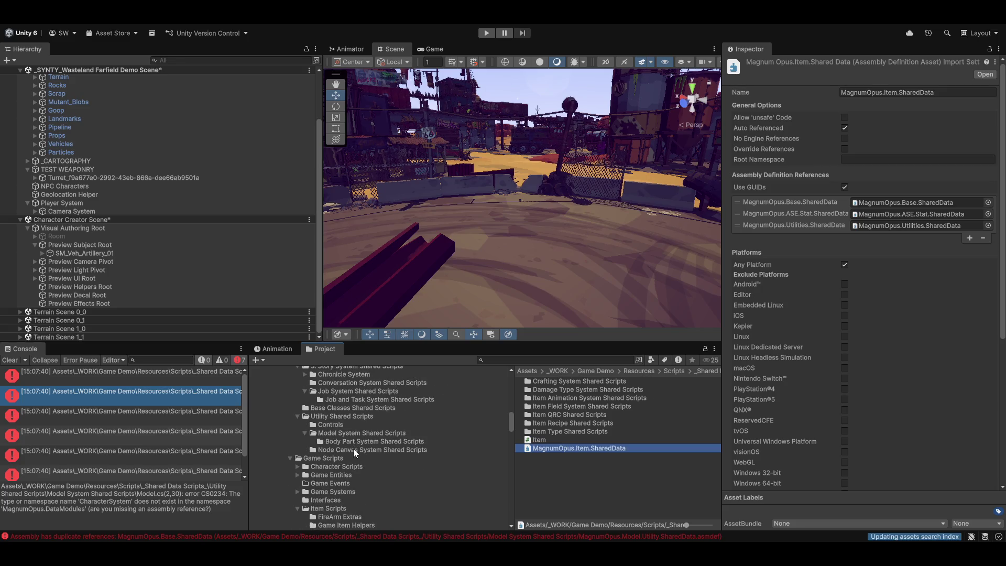
{"action": "scroll", "coordinate": [346, 487], "scroll_direction": "down", "scroll_amount": 2}
{"action": "scroll", "coordinate": [345, 494], "scroll_direction": "up", "scroll_amount": 3}
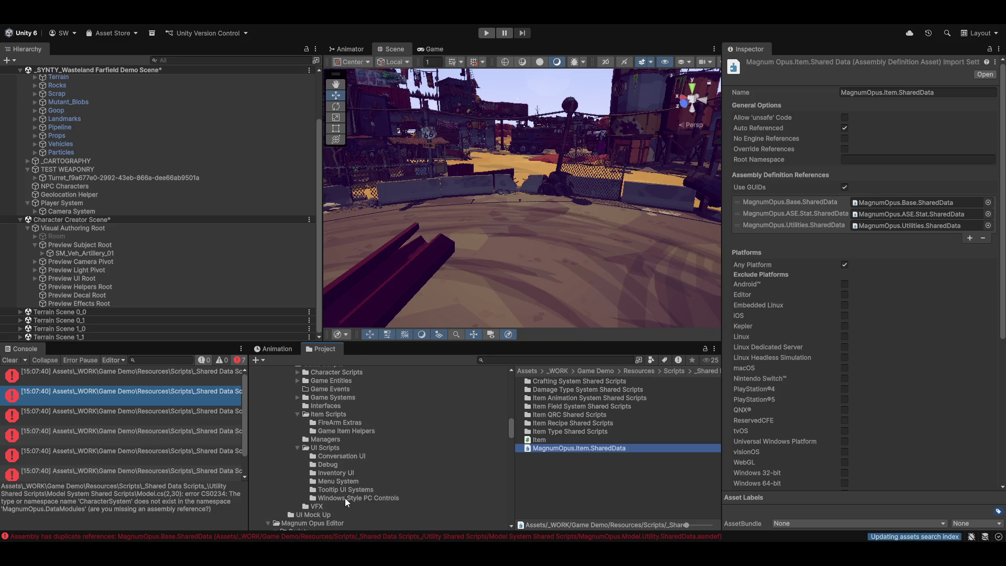
{"action": "scroll", "coordinate": [344, 498], "scroll_direction": "up", "scroll_amount": 7}
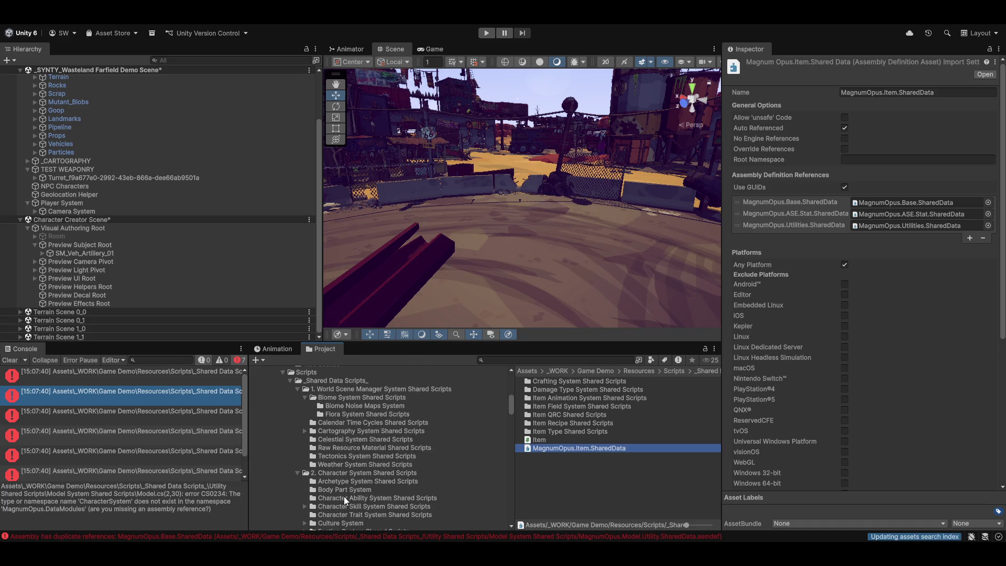
Navigate to Character System > Inventory System Shared Scripts, holding EquipmentSlot and Inventory.
{"action": "left_click", "coordinate": [333, 473]}
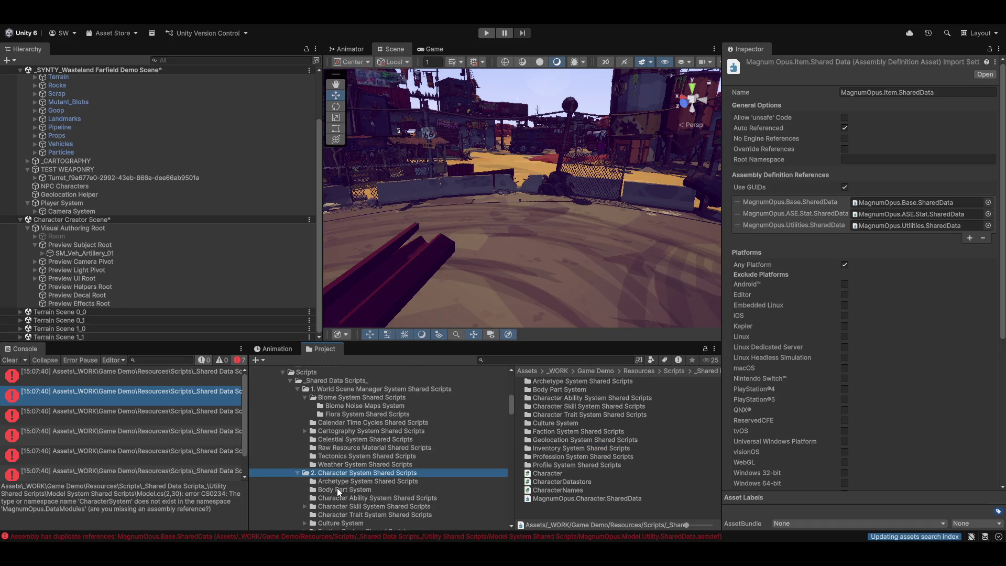
{"action": "scroll", "coordinate": [337, 488], "scroll_direction": "down", "scroll_amount": 3}
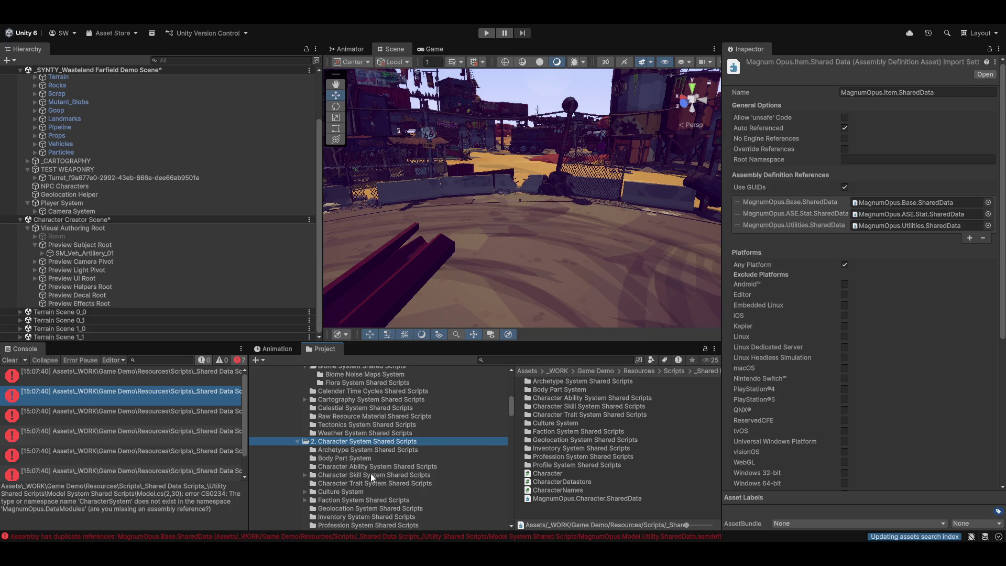
{"action": "scroll", "coordinate": [346, 491], "scroll_direction": "down", "scroll_amount": 5}
{"action": "left_click", "coordinate": [333, 454]}
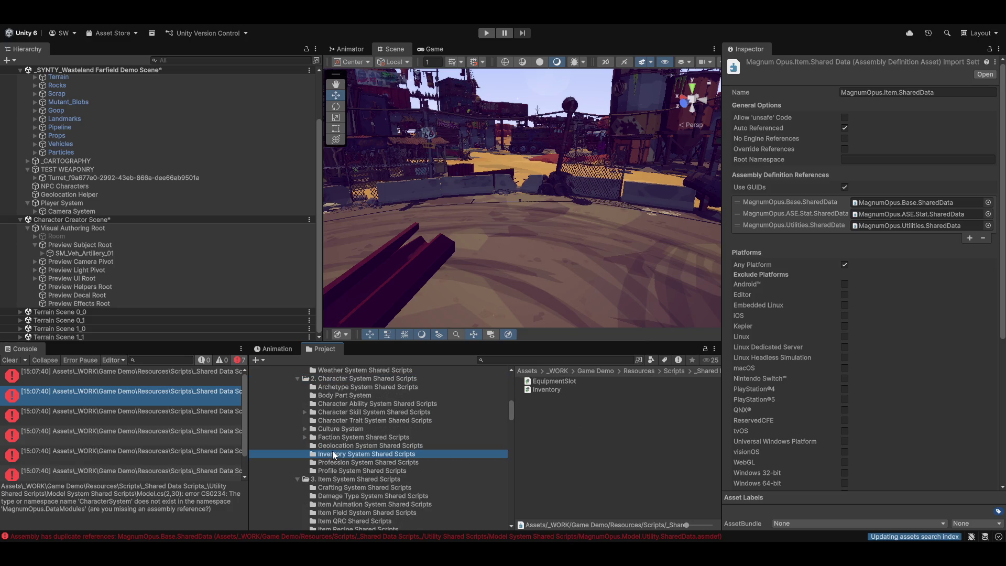
Preview EquipmentSlot and Inventory, then show MagnumOpus.Character.SharedData's Base, ASE.Stat and Utilities references.
{"action": "left_click", "coordinate": [547, 381]}
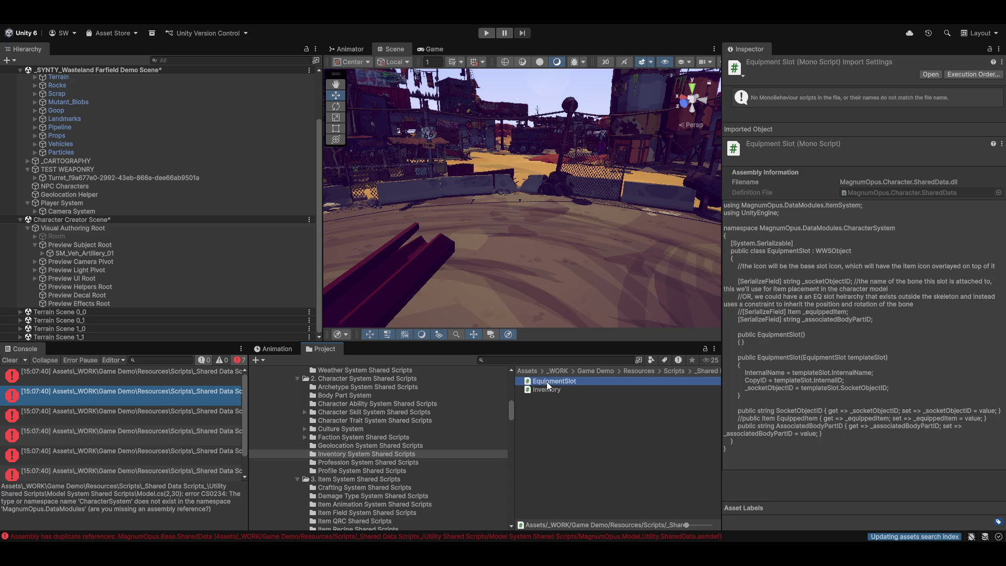
{"action": "scroll", "coordinate": [397, 483], "scroll_direction": "down", "scroll_amount": 5}
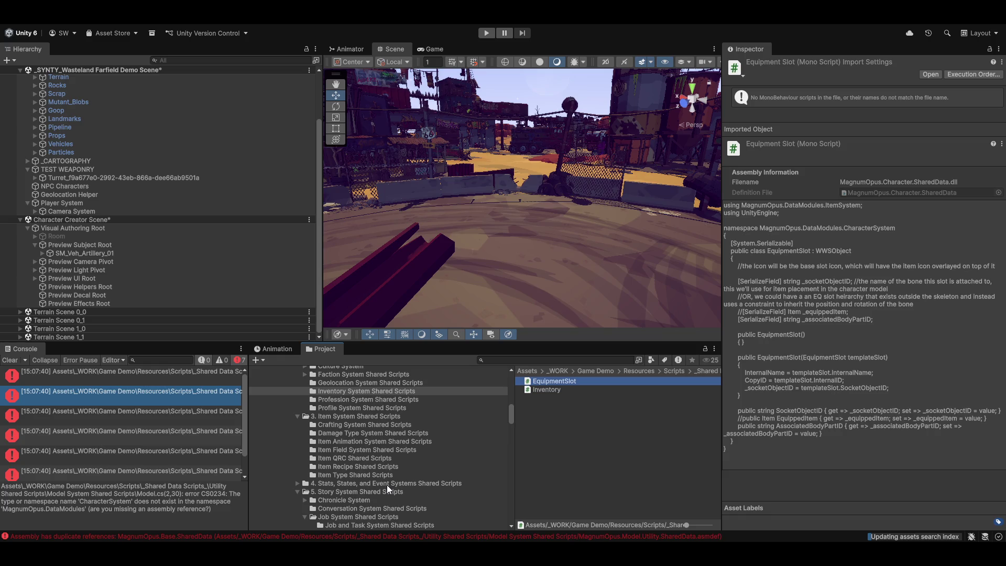
{"action": "left_click", "coordinate": [550, 390]}
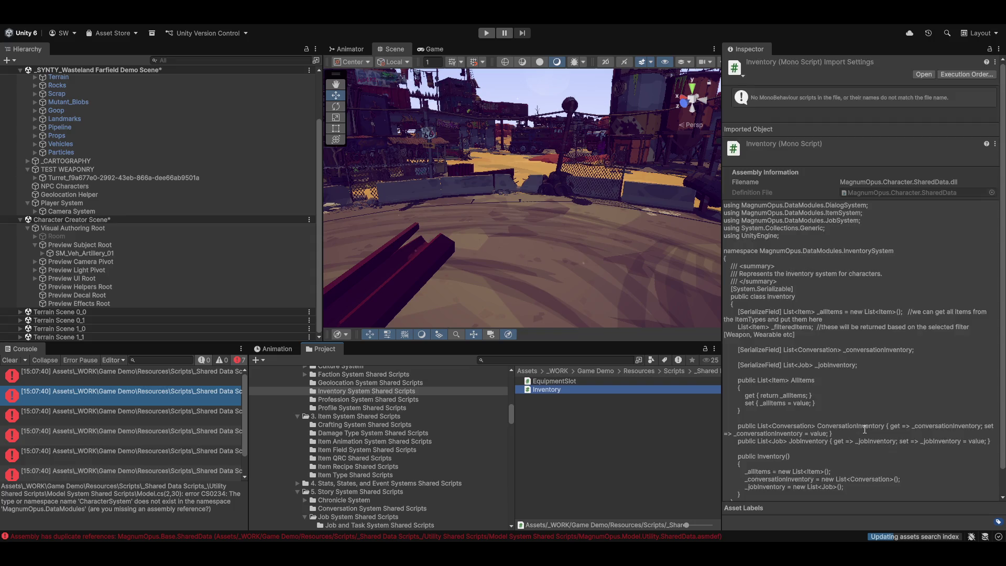
{"action": "scroll", "coordinate": [836, 375], "scroll_direction": "down", "scroll_amount": 1}
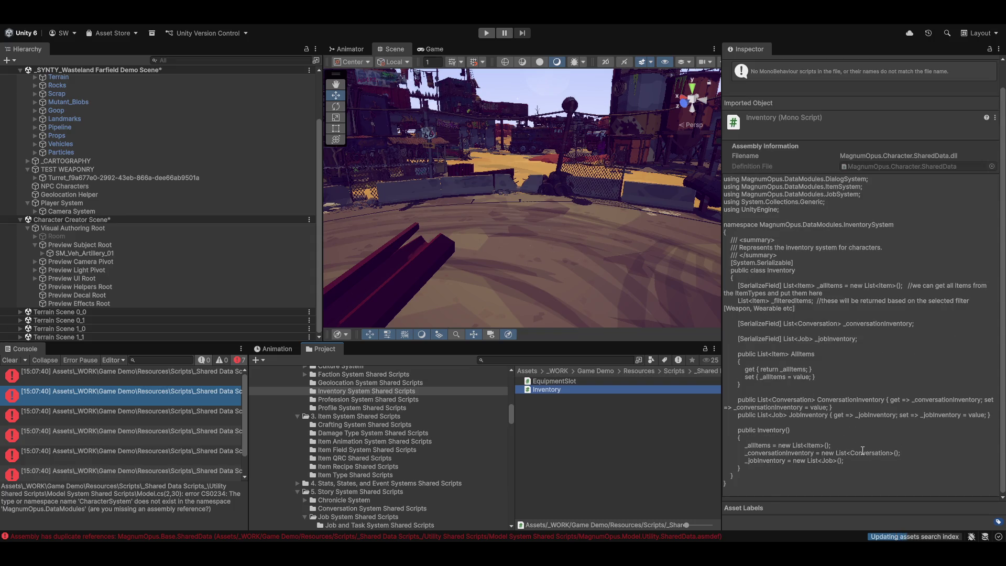
{"action": "scroll", "coordinate": [365, 435], "scroll_direction": "up", "scroll_amount": 3}
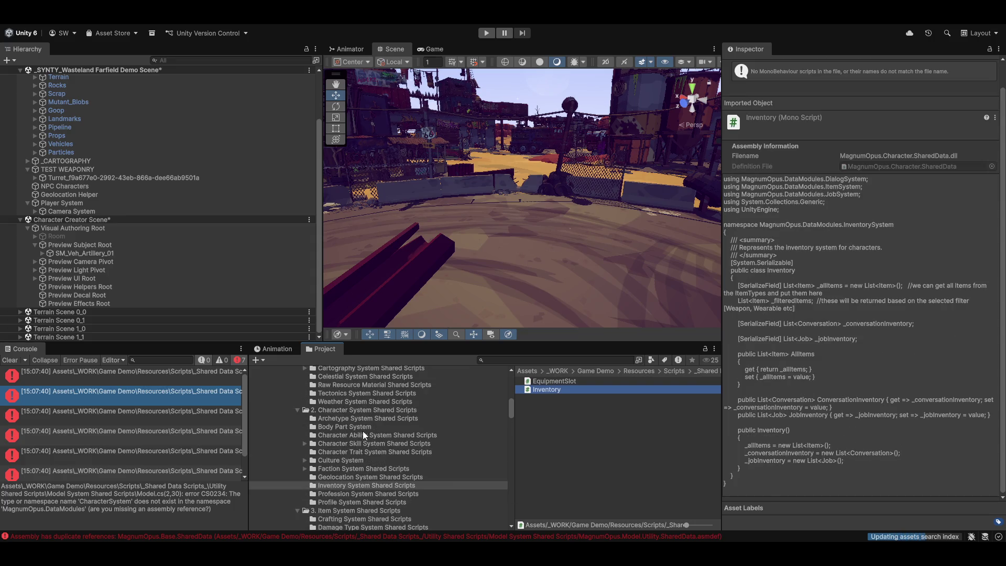
{"action": "left_click", "coordinate": [334, 411]}
{"action": "left_click", "coordinate": [543, 498]}
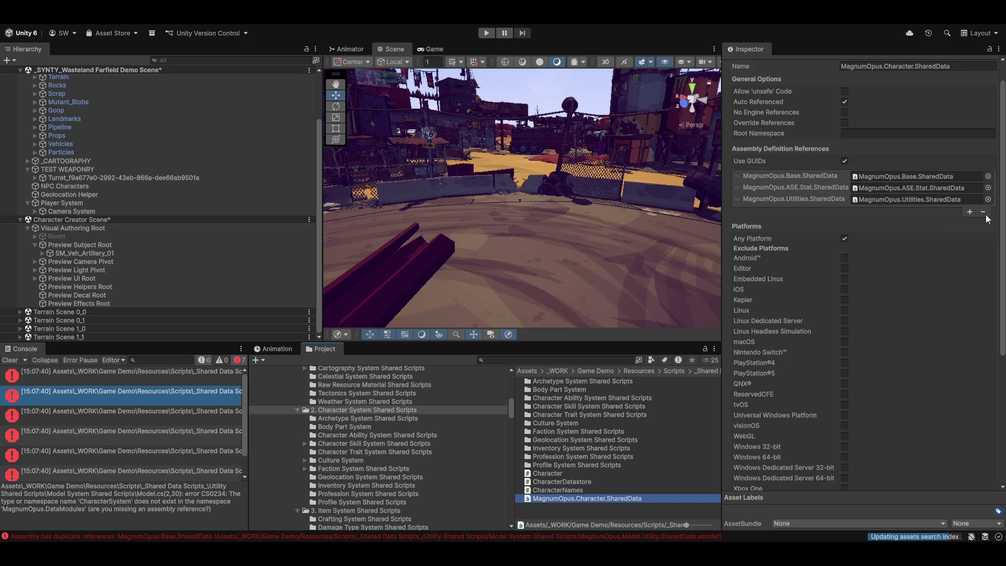
Add MagnumOpus.Item.SharedData as a new Assembly Definition Reference.
{"action": "left_click", "coordinate": [970, 212]}
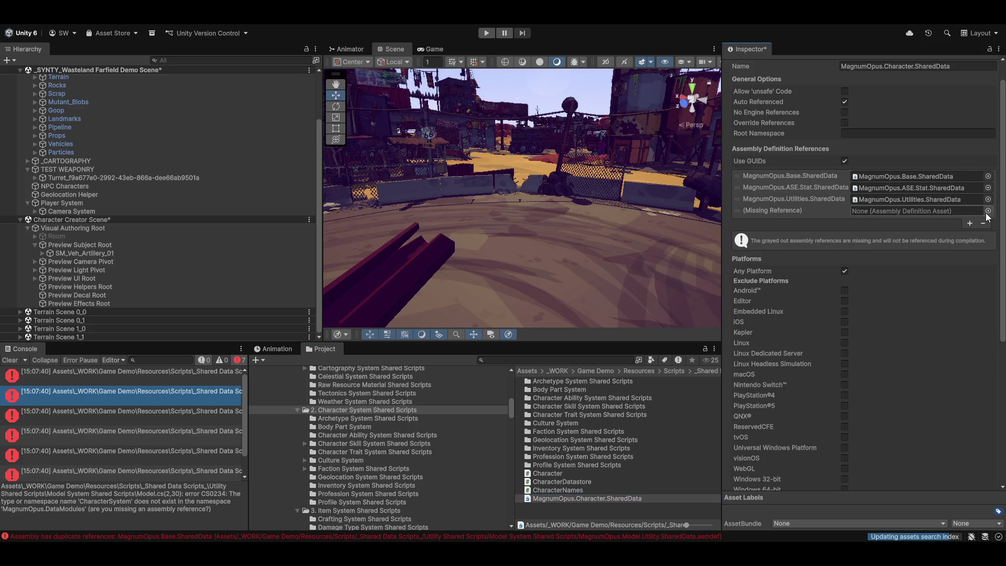
{"action": "left_click", "coordinate": [988, 211]}
{"action": "type", "text": "item"}
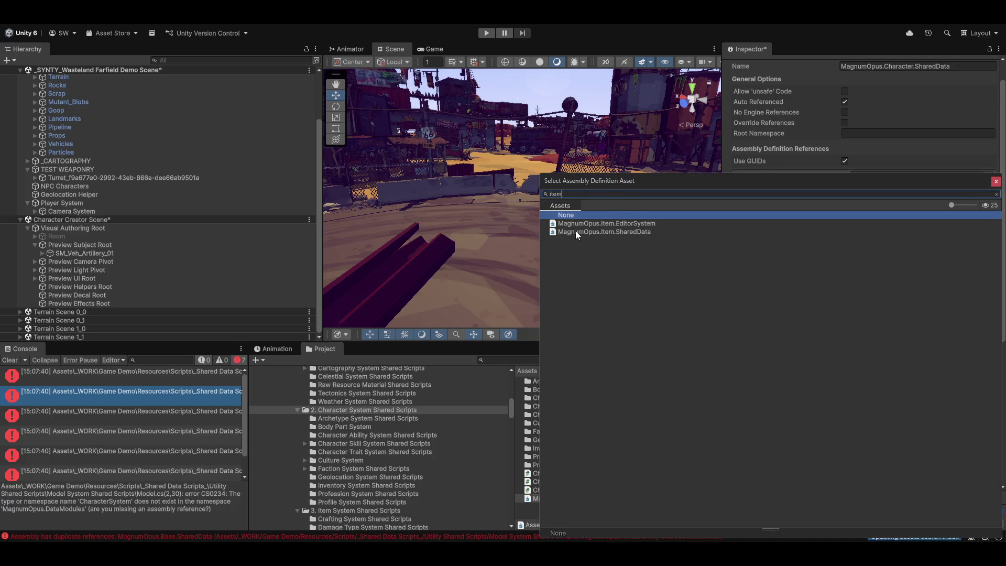
{"action": "double_click", "coordinate": [575, 230]}
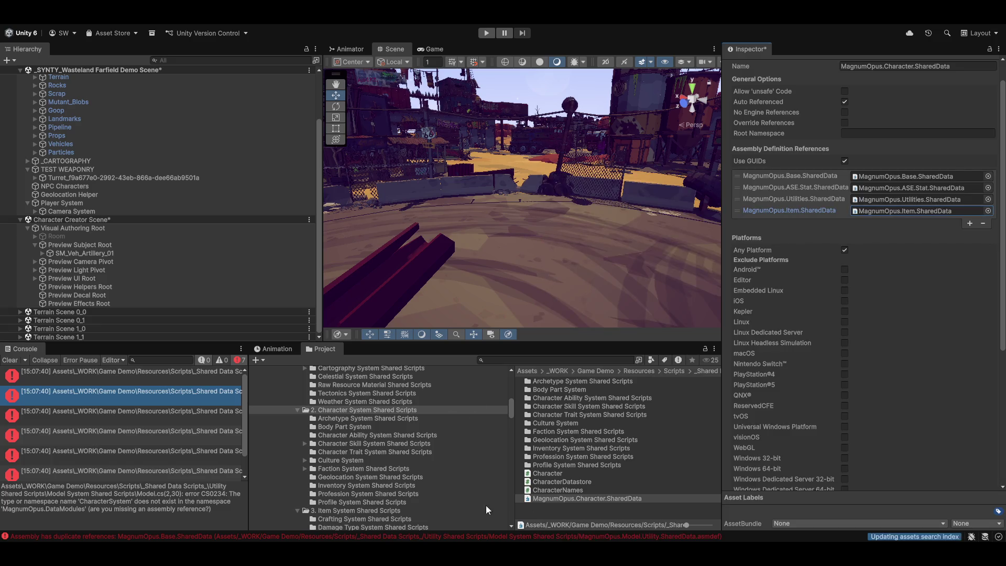
Save the asmdef change and open the erroring Model.cs script.
{"action": "left_click", "coordinate": [589, 508]}
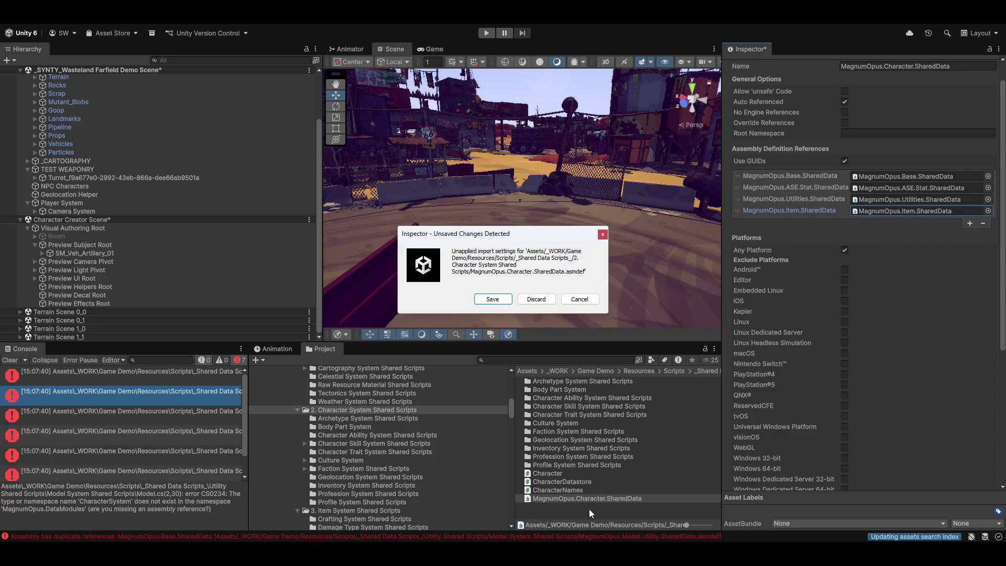
{"action": "left_click", "coordinate": [483, 299]}
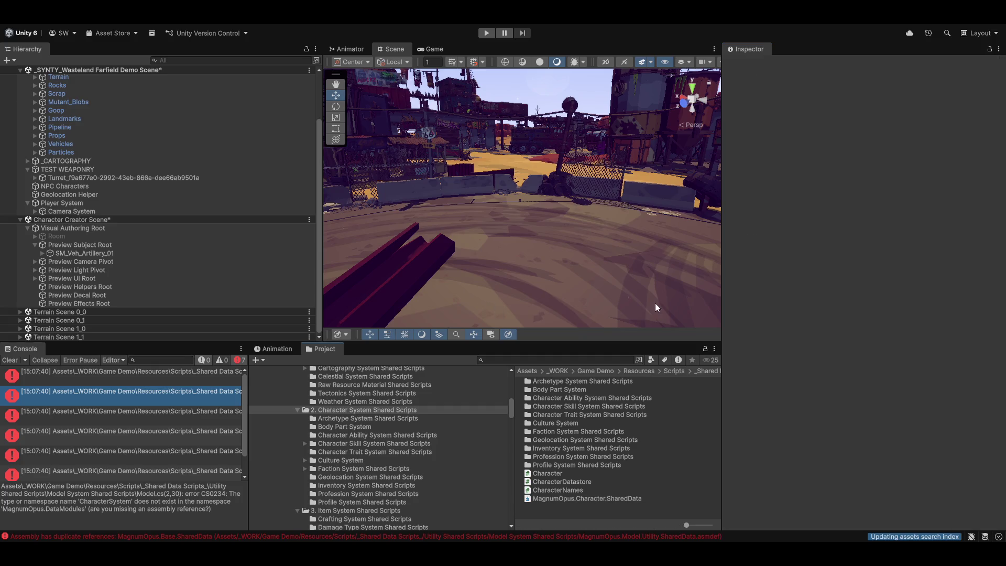
{"action": "double_click", "coordinate": [158, 387]}
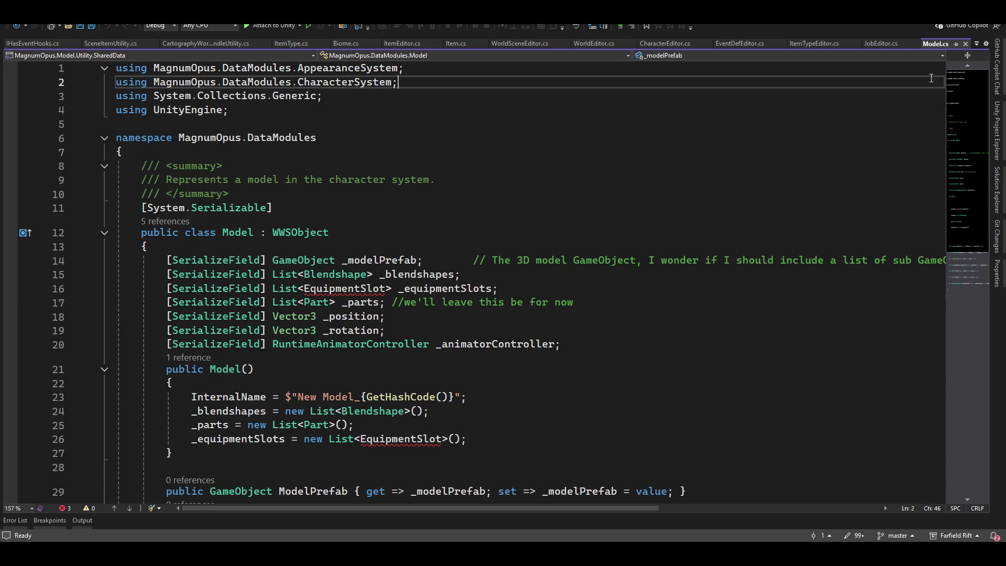
Comment out the _equipmentSlots field on line 16 and its initializer on line 26.
{"action": "left_click", "coordinate": [583, 294]}
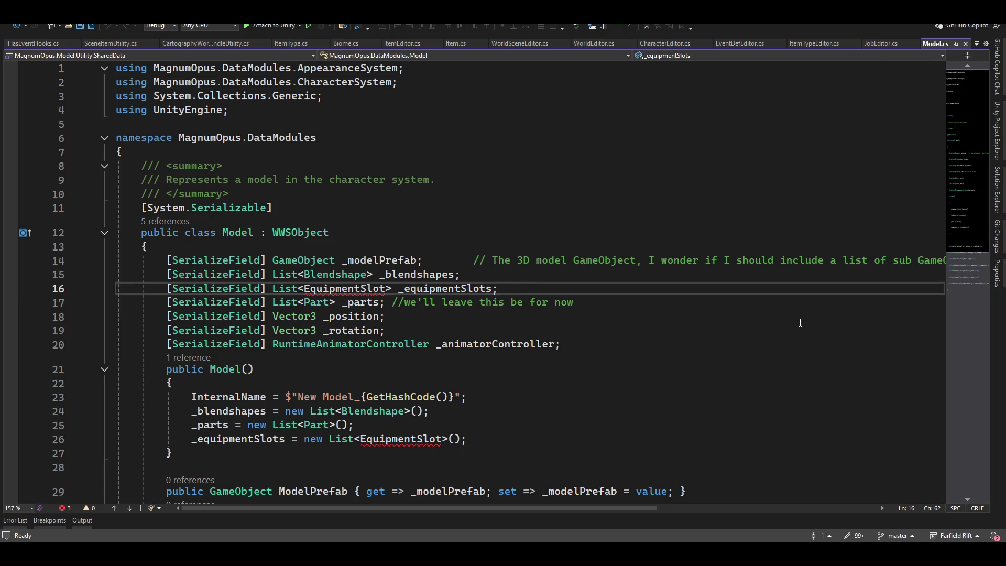
{"action": "key", "text": "Home"}
{"action": "type", "text": "//"}
{"action": "key", "text": "Down"}
{"action": "key", "text": "Down"}
{"action": "key", "text": "Down"}
{"action": "key", "text": "Home"}
{"action": "type", "text": "//"}
Comment out the EquipmentSlots property, save Model.cs, and return to Unity.
{"action": "key", "text": "Down"}
{"action": "key", "text": "Down"}
{"action": "key", "text": "Down"}
{"action": "key", "text": "Down"}
{"action": "key", "text": "Up"}
{"action": "key", "text": "Up"}
{"action": "key", "text": "Up"}
{"action": "key", "text": "Down"}
{"action": "key", "text": "Home"}
{"action": "type", "text": "//"}
{"action": "key", "text": "ctrl+s"}
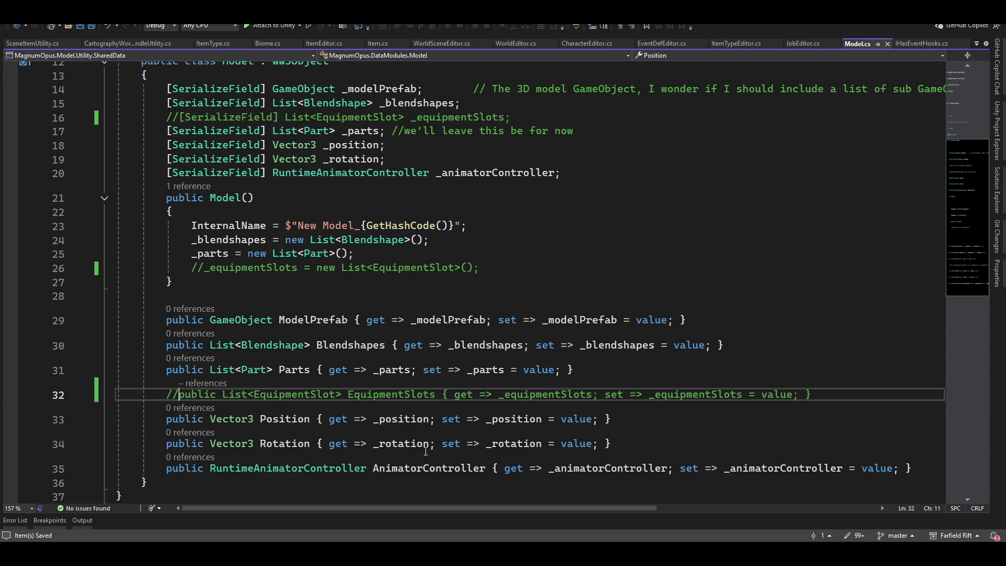
{"action": "scroll", "coordinate": [258, 463], "scroll_direction": "up", "scroll_amount": 4}
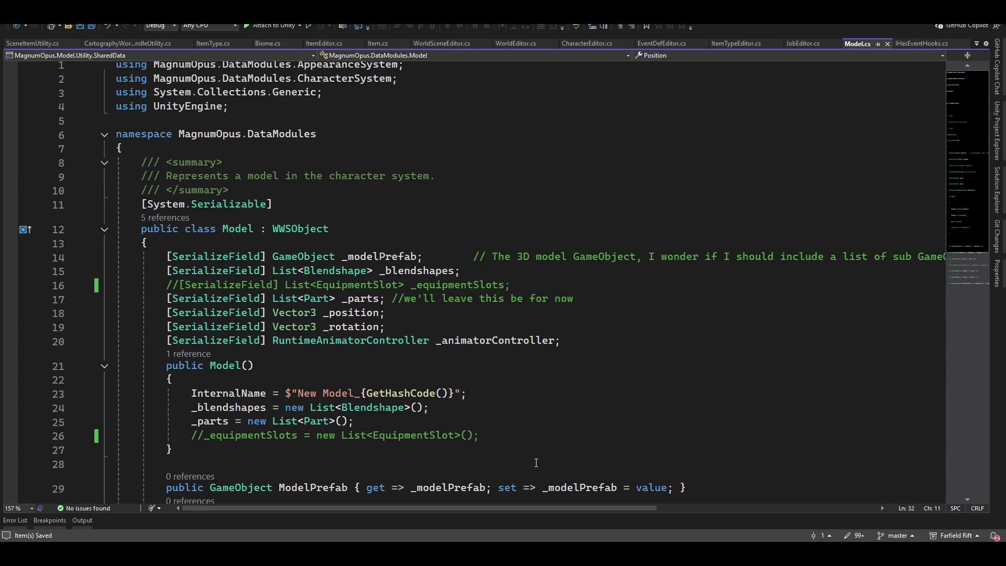
{"action": "key", "text": "alt+Tab"}
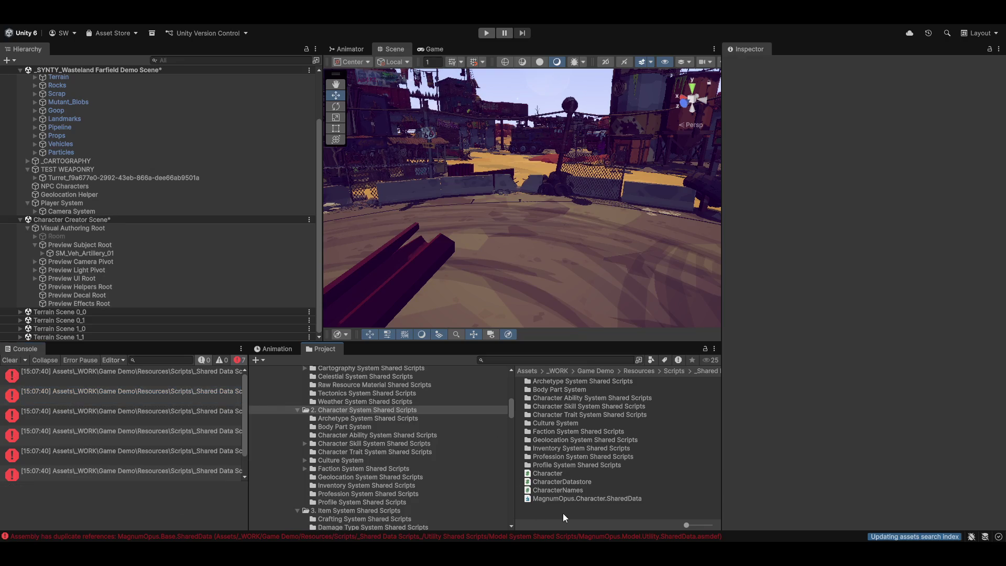
Select the Character.SharedData asmdef and inspect the Console's Model.cs compile errors.
{"action": "left_click", "coordinate": [560, 499]}
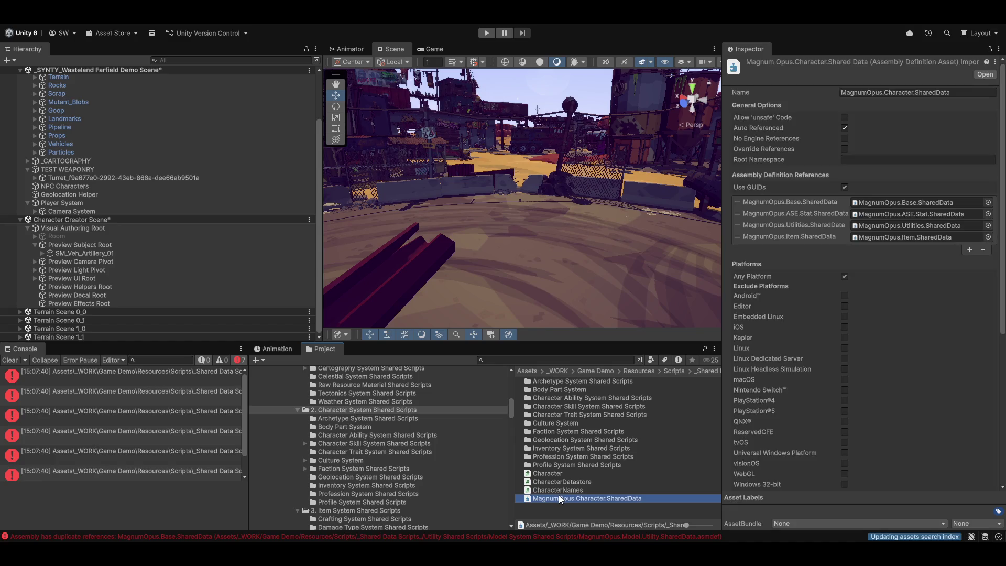
{"action": "left_click", "coordinate": [332, 419]}
{"action": "left_click", "coordinate": [137, 406]}
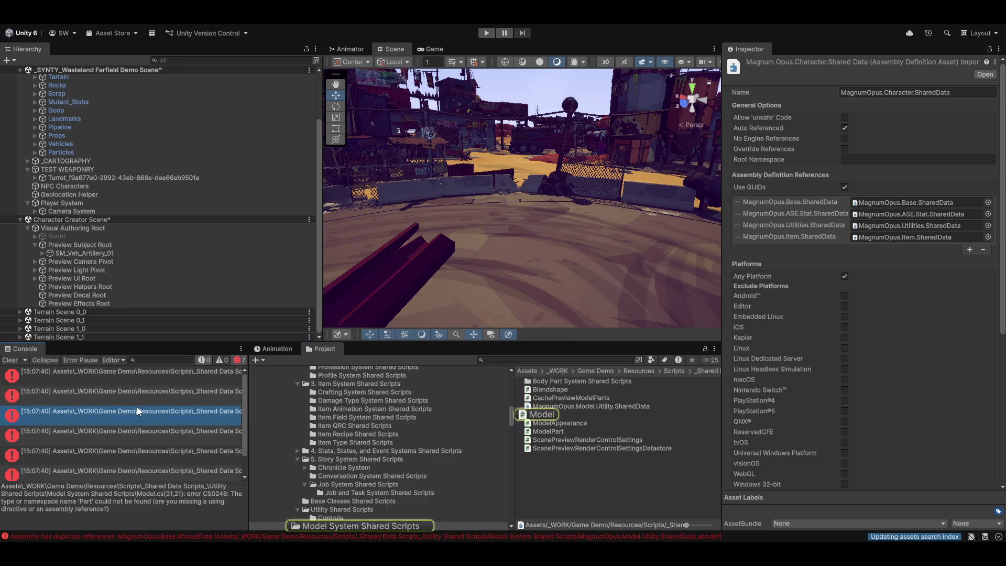
{"action": "left_click", "coordinate": [137, 430]}
Glance at the erroring Model.cs line, then read the duplicate Base.SharedData references error.
{"action": "double_click", "coordinate": [133, 419]}
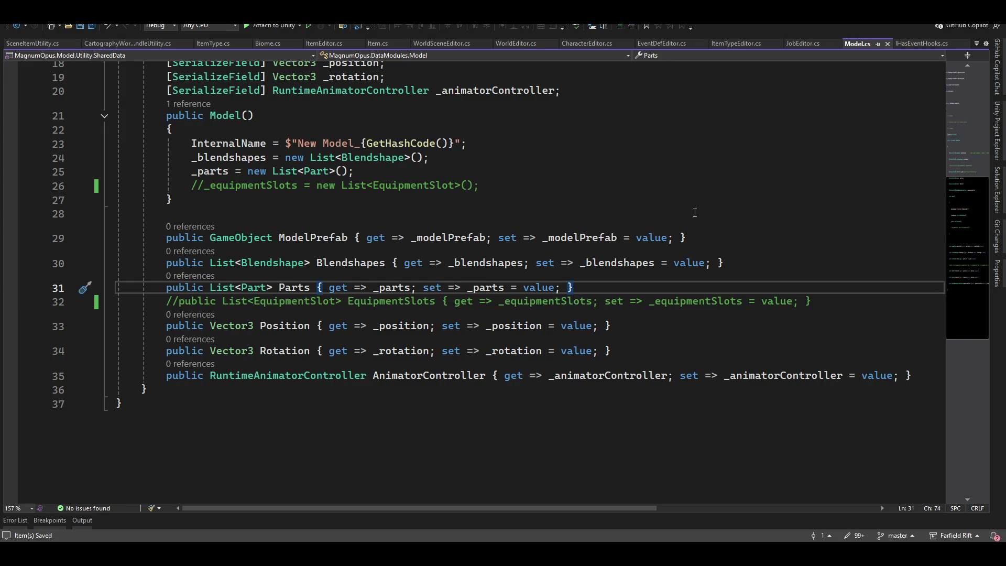
{"action": "key", "text": "alt+Tab"}
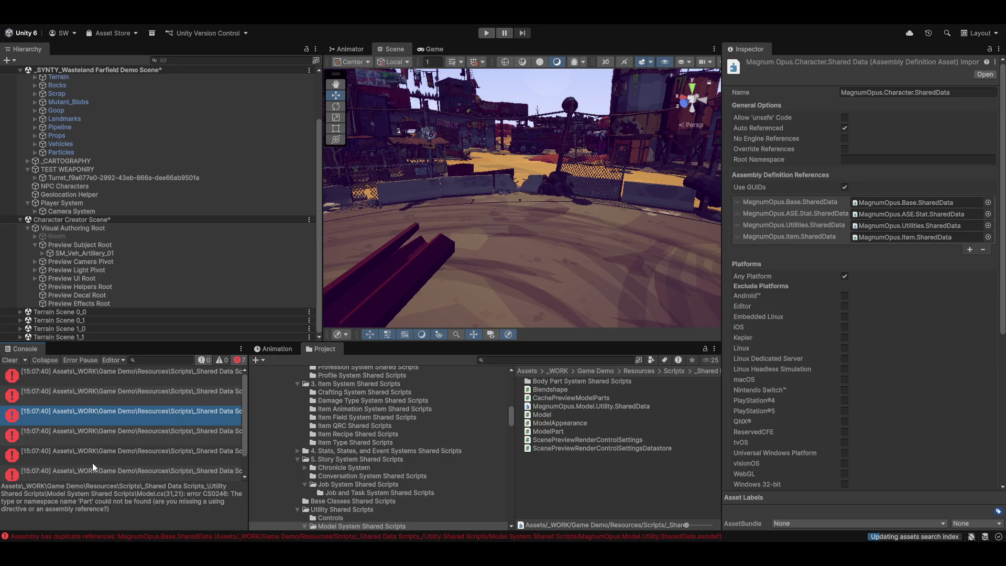
{"action": "left_click", "coordinate": [94, 462]}
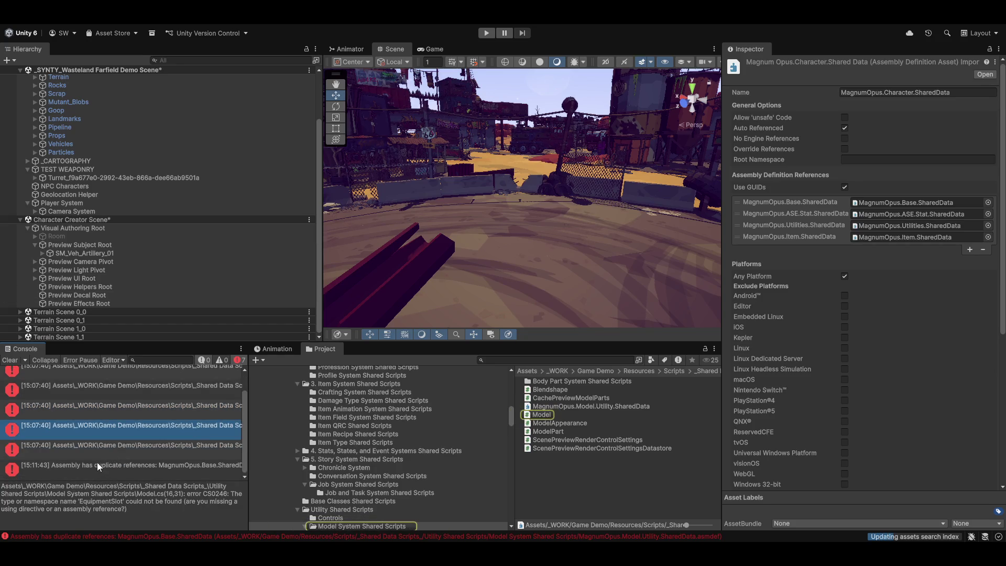
{"action": "left_click", "coordinate": [96, 462]}
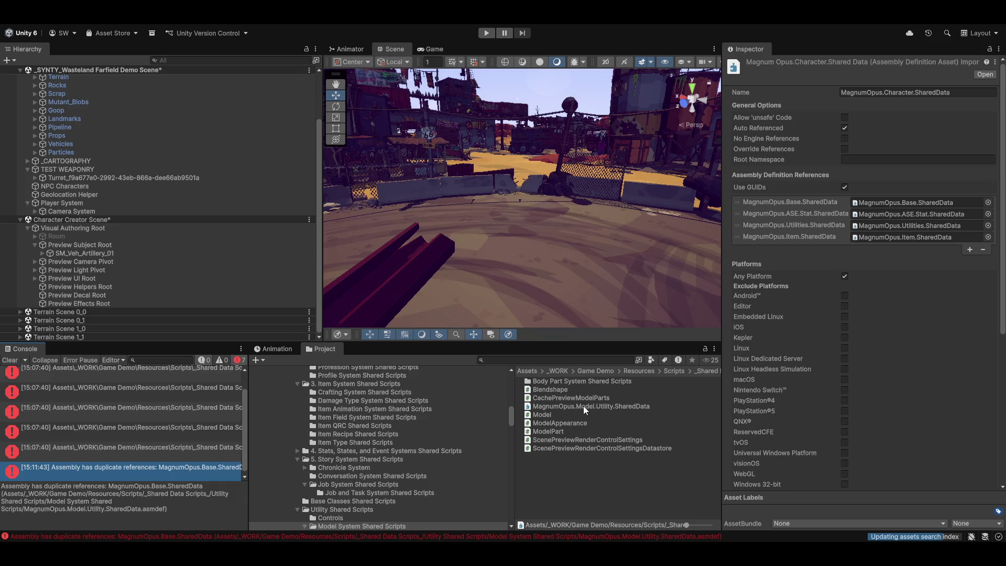
{"action": "double_click", "coordinate": [153, 472]}
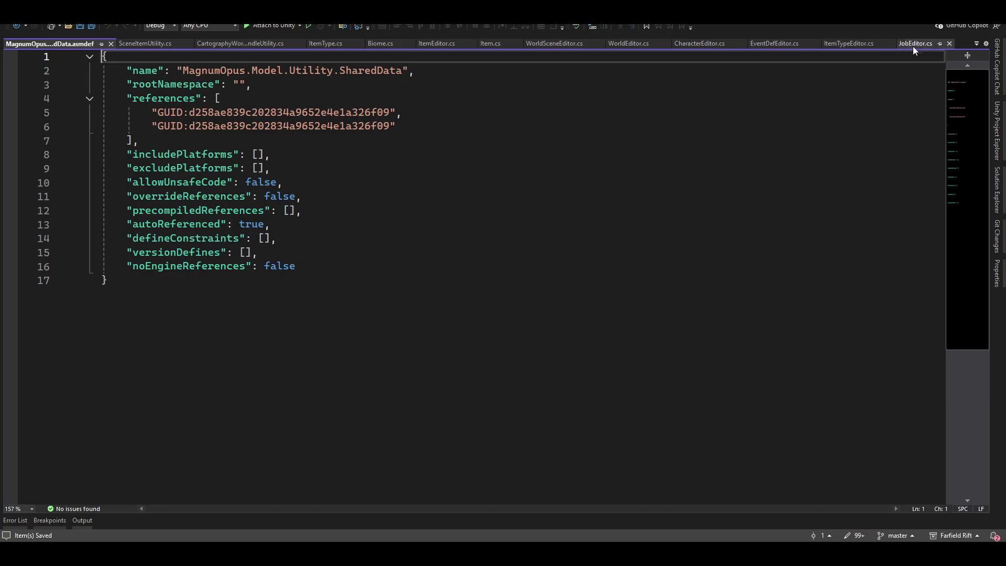
{"action": "key", "text": "alt+Tab"}
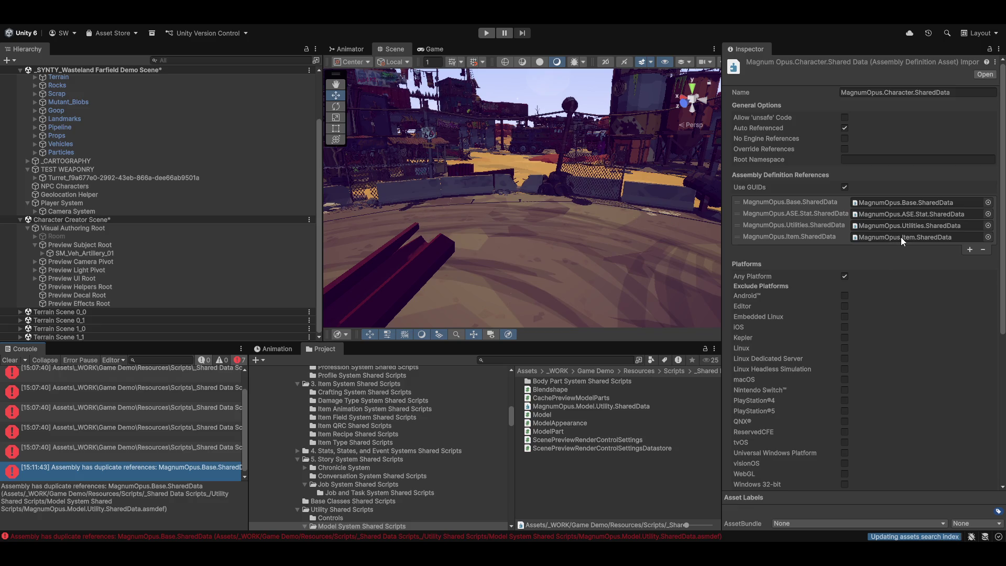
Remove MagnumOpus.Utilities.SharedData from the references, save, and view the duplicate-references error.
{"action": "left_click", "coordinate": [822, 226]}
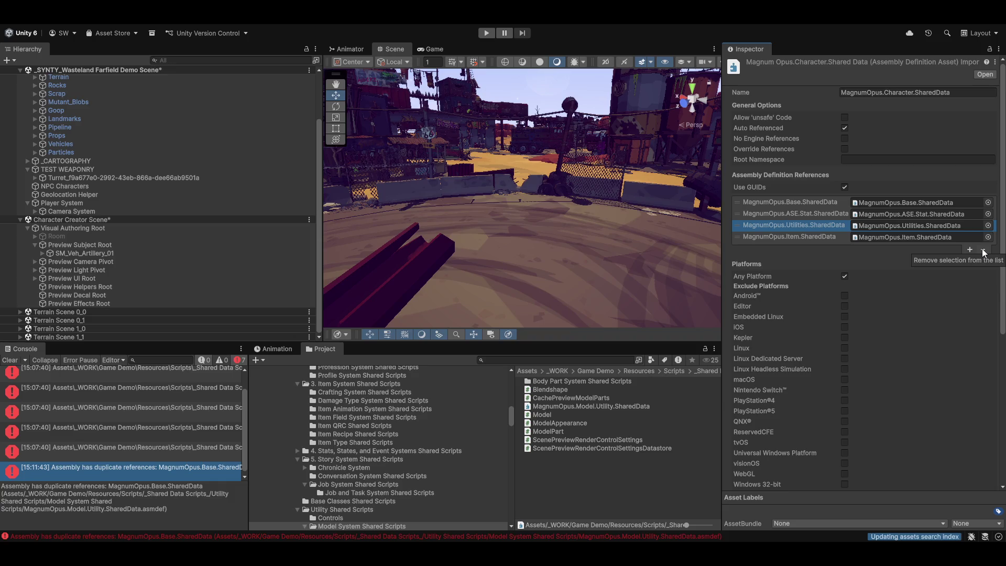
{"action": "left_click", "coordinate": [983, 251]}
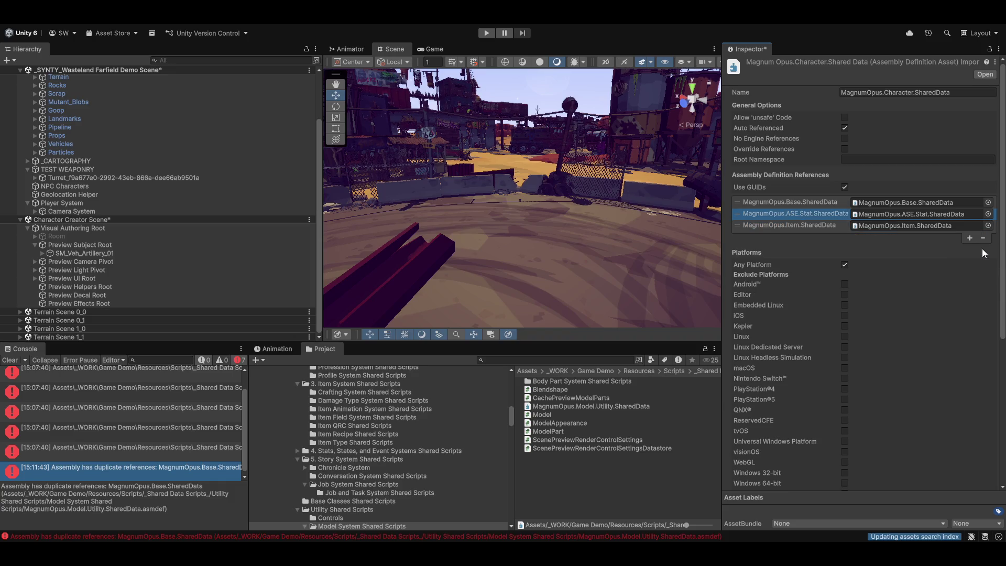
{"action": "left_click", "coordinate": [595, 454]}
{"action": "left_click", "coordinate": [493, 301]}
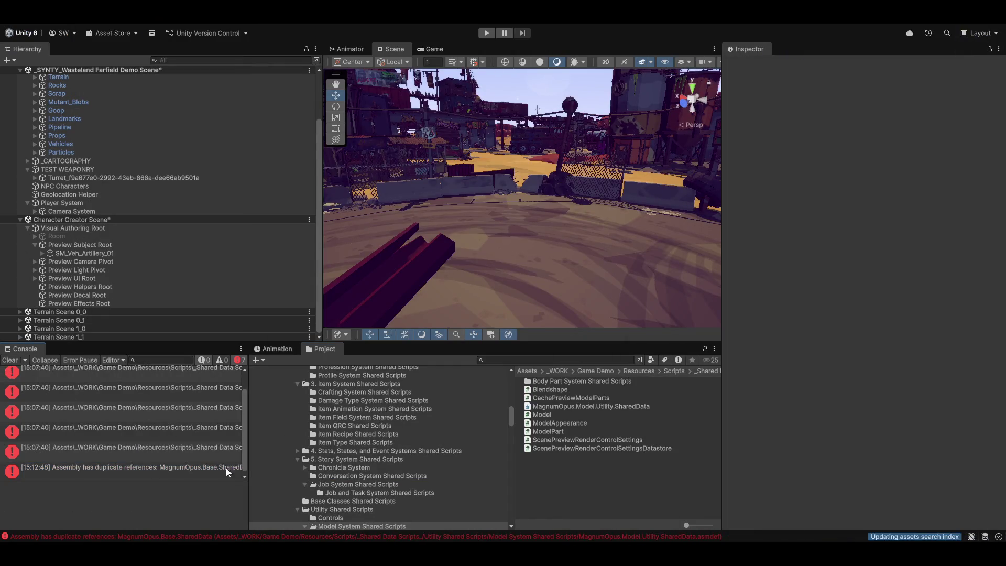
{"action": "left_click", "coordinate": [76, 472]}
Remove the second MagnumOpus.Base.SharedData reference from Model.Utility.SharedData and save.
{"action": "left_click", "coordinate": [587, 407]}
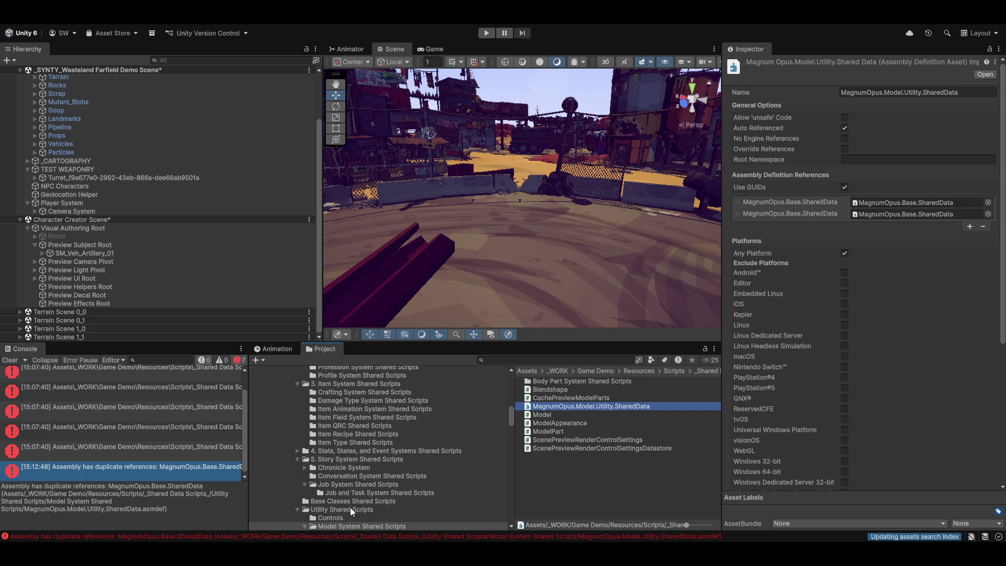
{"action": "left_click", "coordinate": [800, 213]}
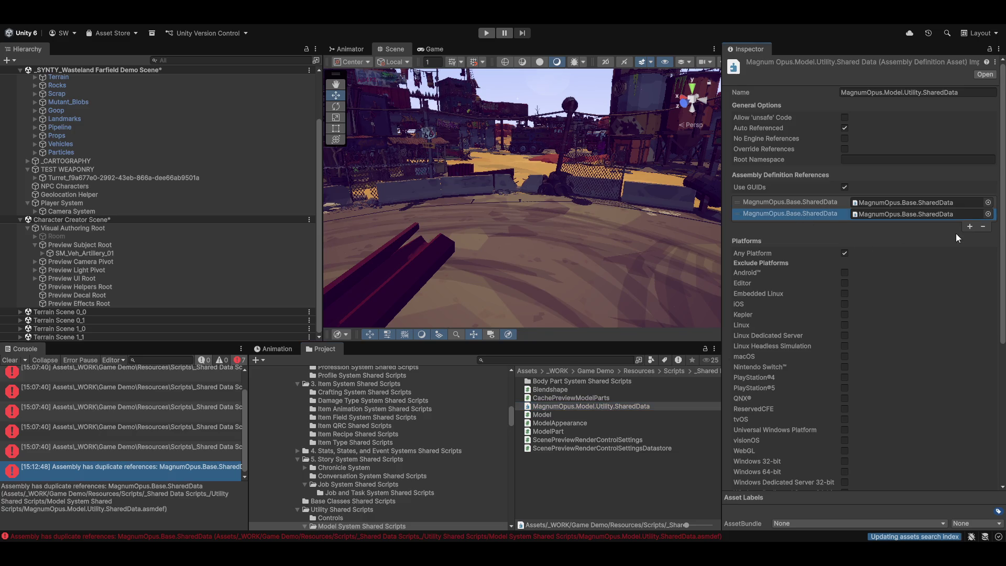
{"action": "left_click", "coordinate": [983, 226]}
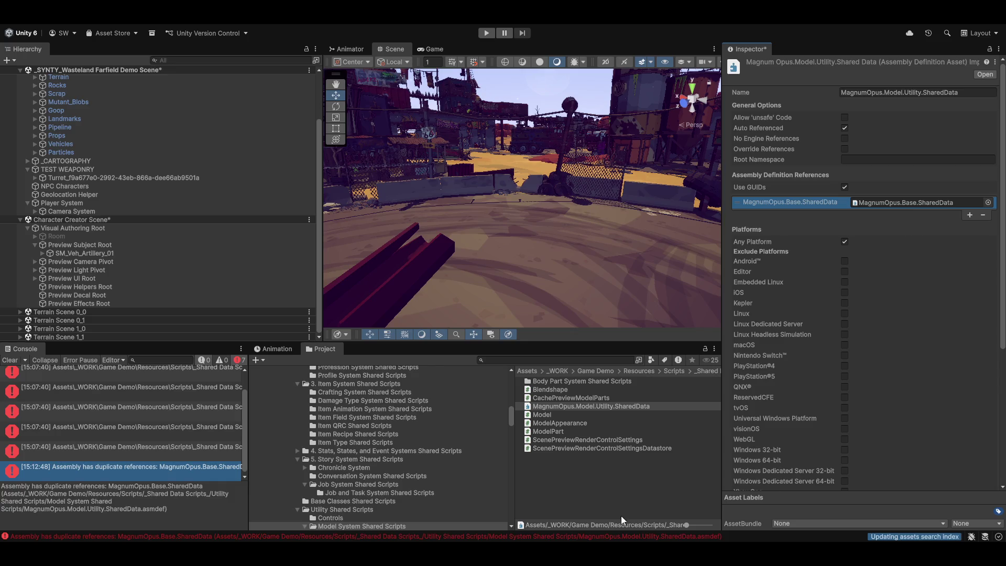
{"action": "left_click", "coordinate": [584, 489]}
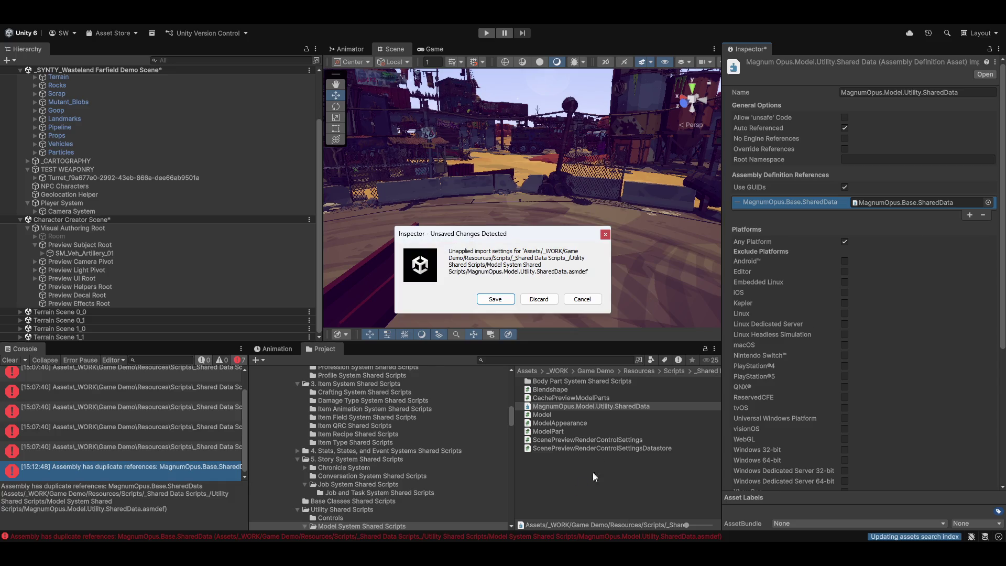
{"action": "left_click", "coordinate": [495, 302]}
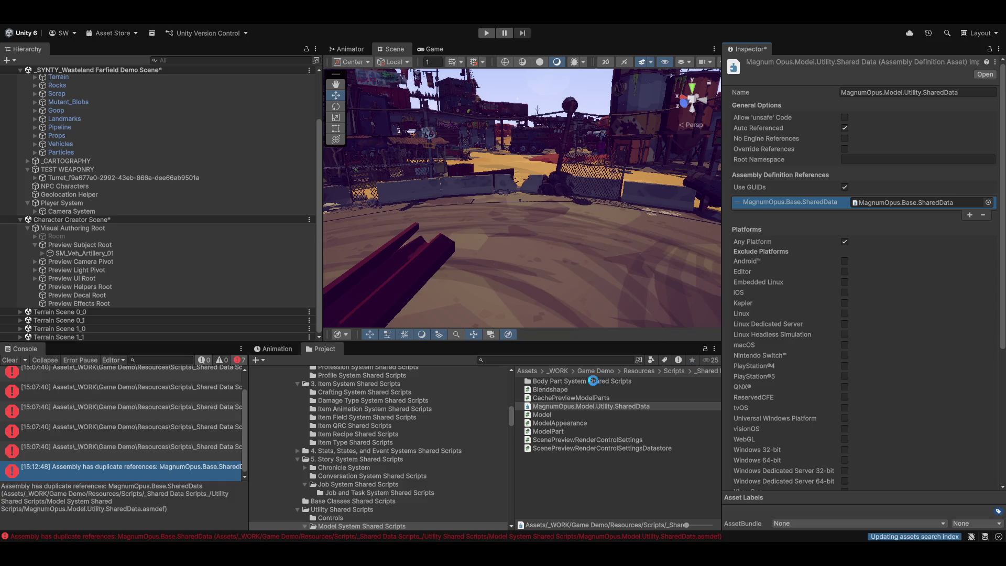
Review the newly reported compile errors, including the Item.cs EquipmentSlot error.
{"action": "left_click", "coordinate": [580, 404]}
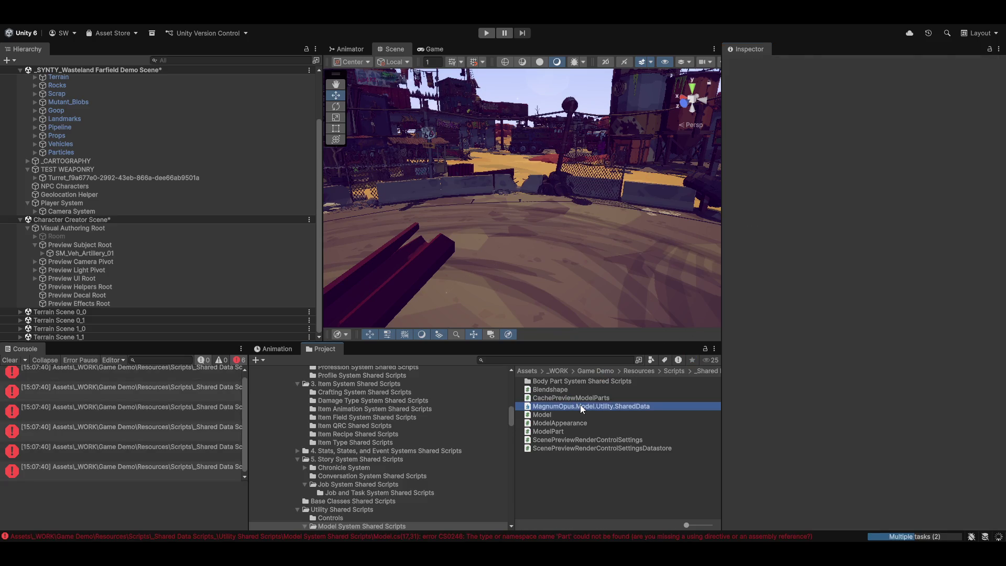
{"action": "left_click", "coordinate": [140, 385]}
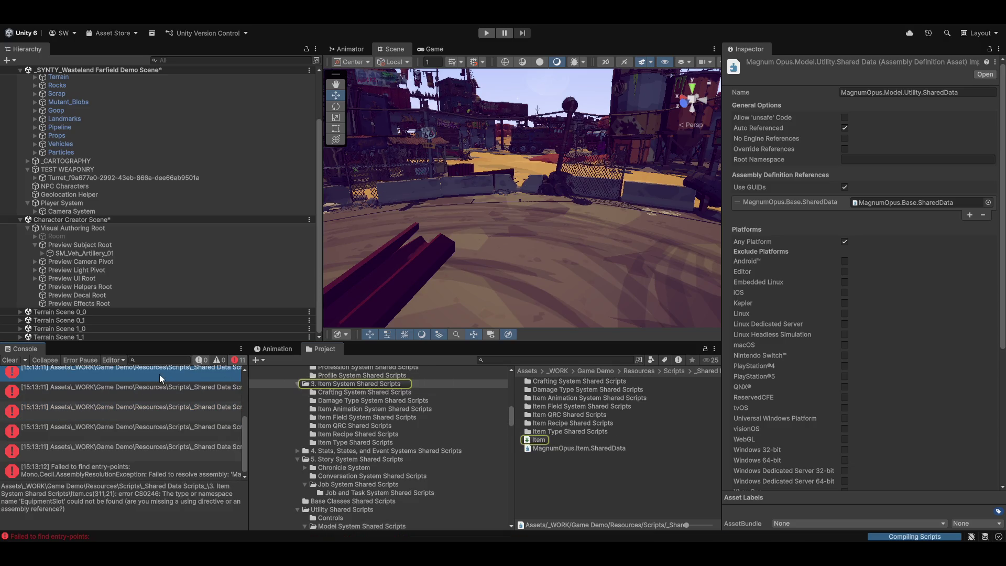
{"action": "left_click", "coordinate": [156, 372]}
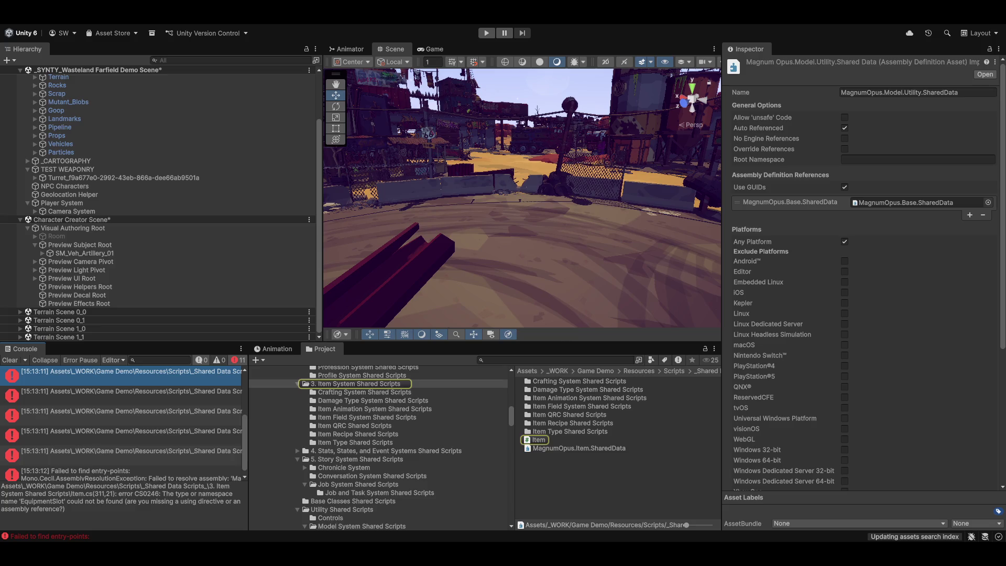
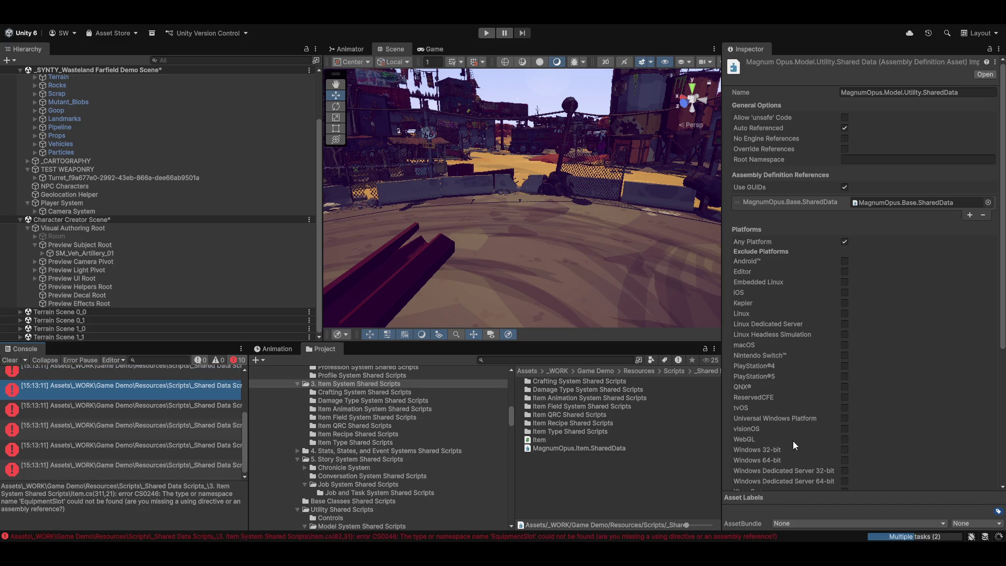
Clear the old console errors and select MagnumOpus.Item.SharedData to view its three references.
{"action": "left_click", "coordinate": [159, 396]}
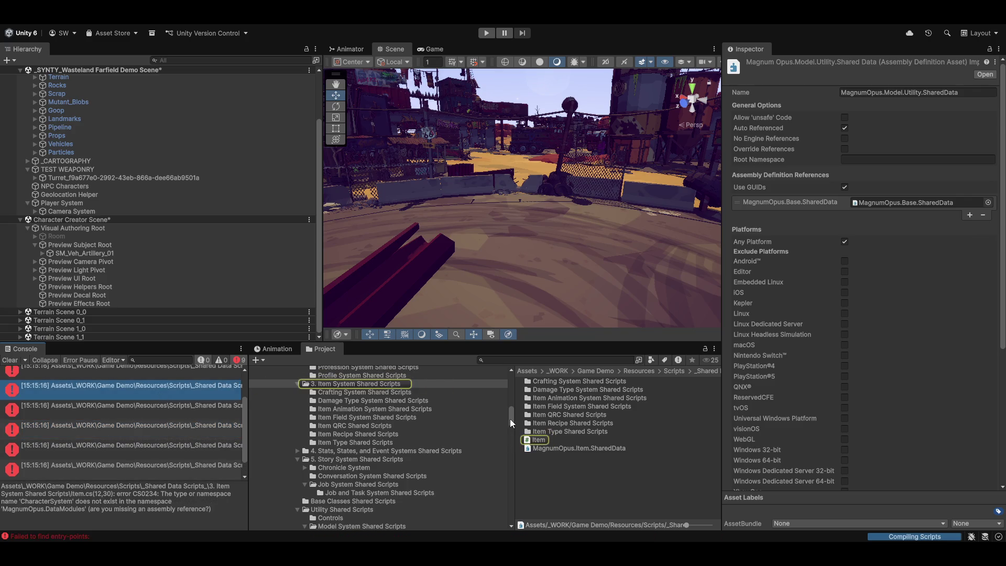
{"action": "left_click", "coordinate": [7, 361]}
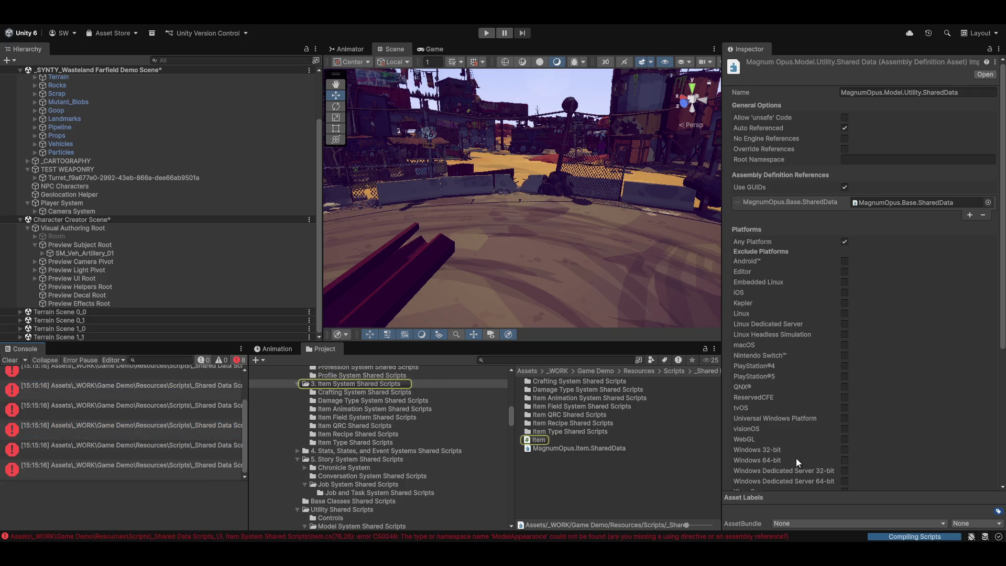
{"action": "left_click", "coordinate": [580, 447]}
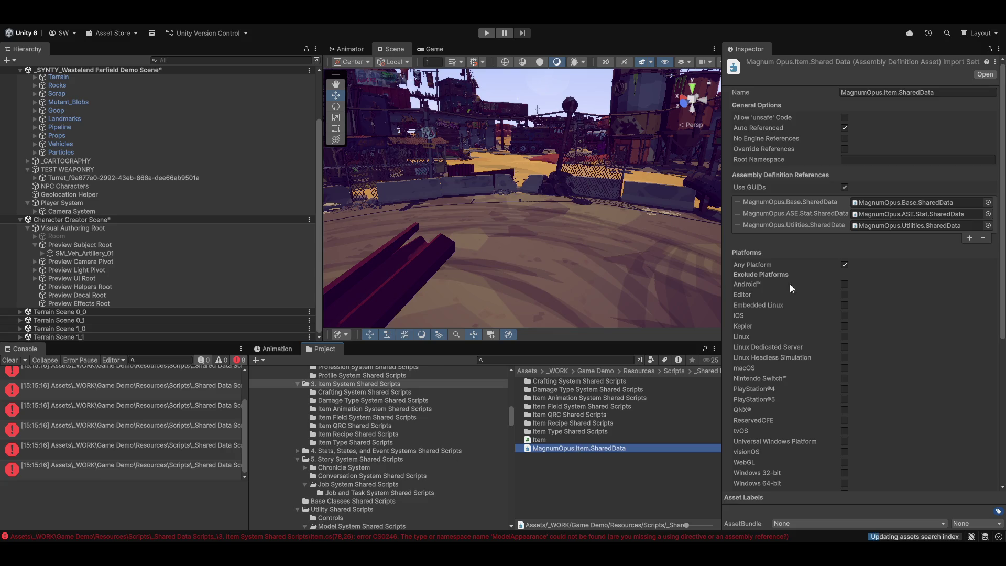
Add MagnumOpus.Story.SharedData as a reference of MagnumOpus.Character.SharedData and save it.
{"action": "scroll", "coordinate": [393, 487], "scroll_direction": "up", "scroll_amount": 5}
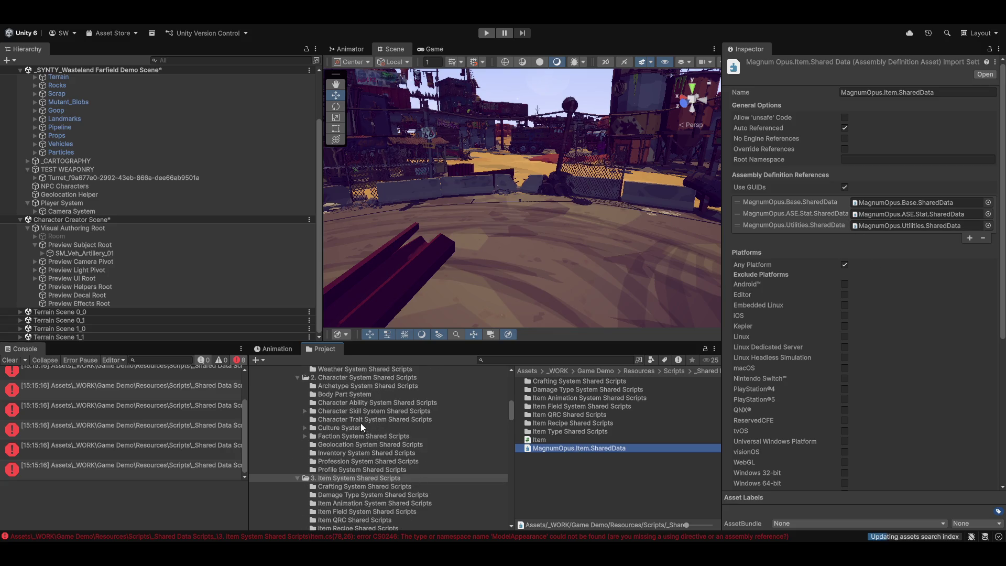
{"action": "left_click", "coordinate": [344, 379]}
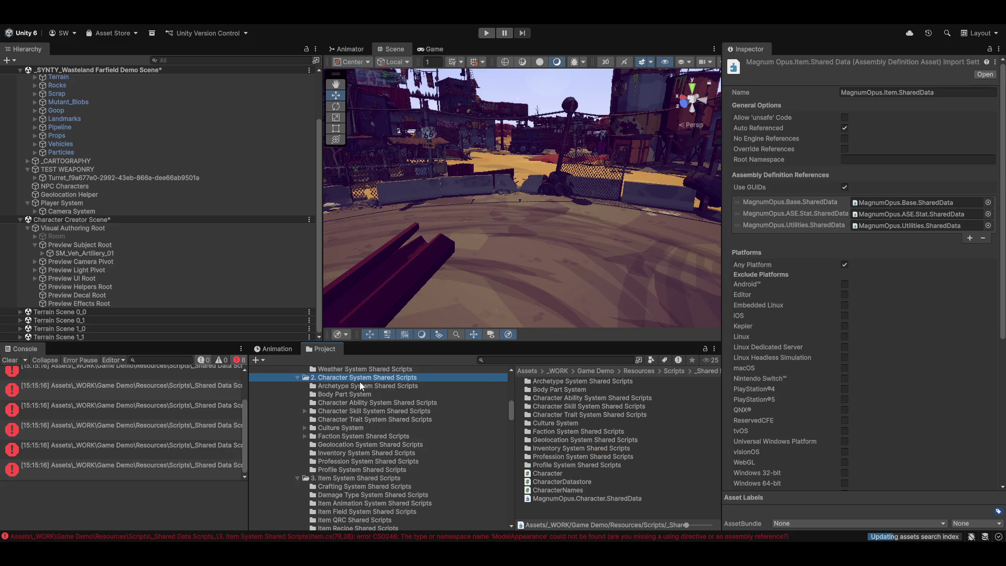
{"action": "left_click", "coordinate": [558, 498]}
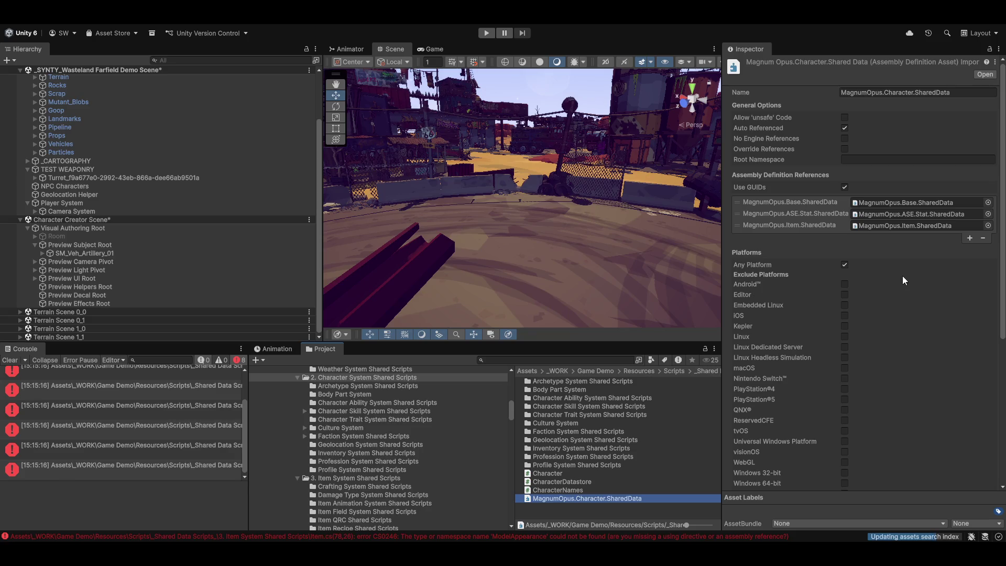
{"action": "left_click", "coordinate": [970, 238]}
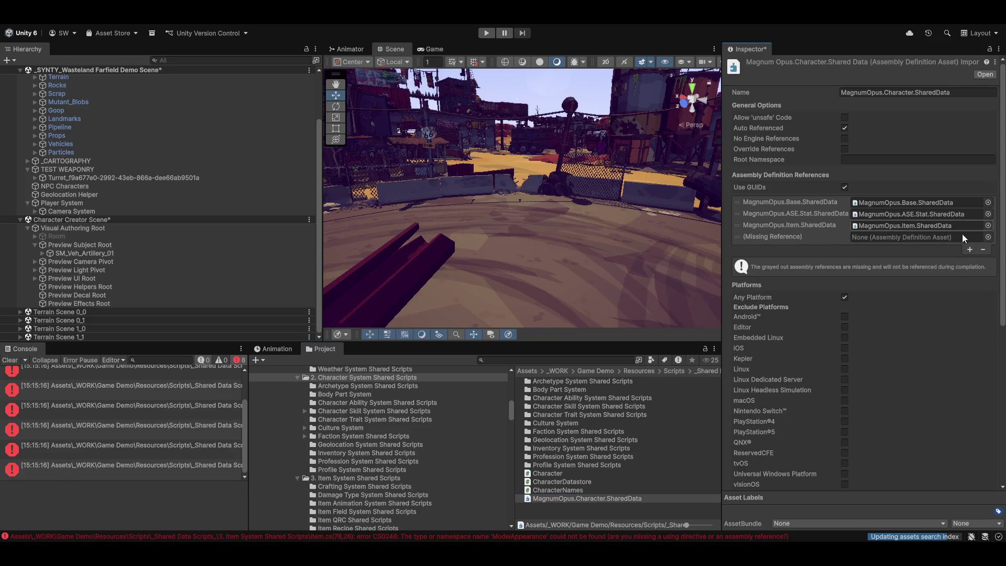
{"action": "left_click", "coordinate": [988, 236]}
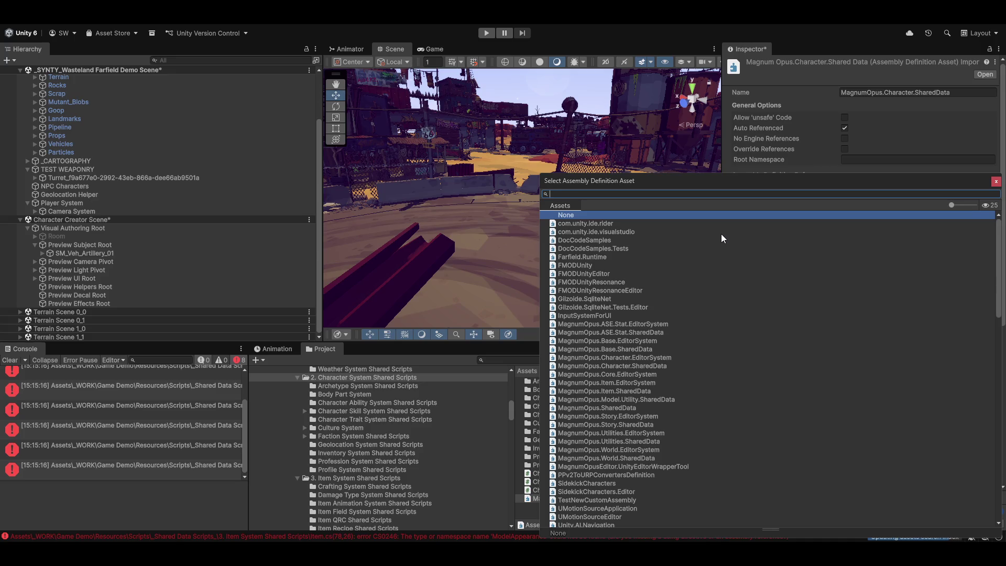
{"action": "type", "text": "story"}
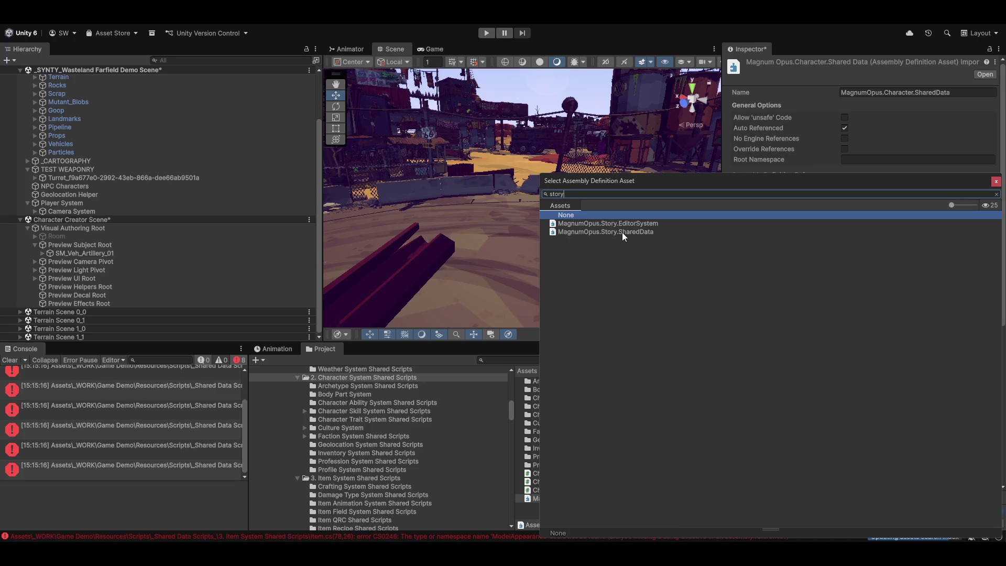
{"action": "double_click", "coordinate": [621, 232]}
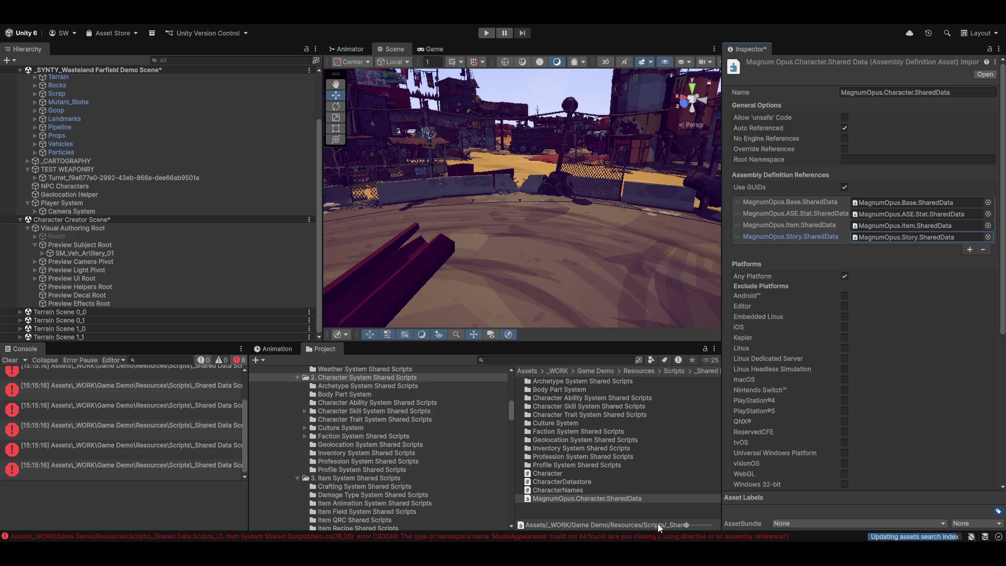
{"action": "left_click", "coordinate": [587, 505]}
{"action": "key", "text": "Return"}
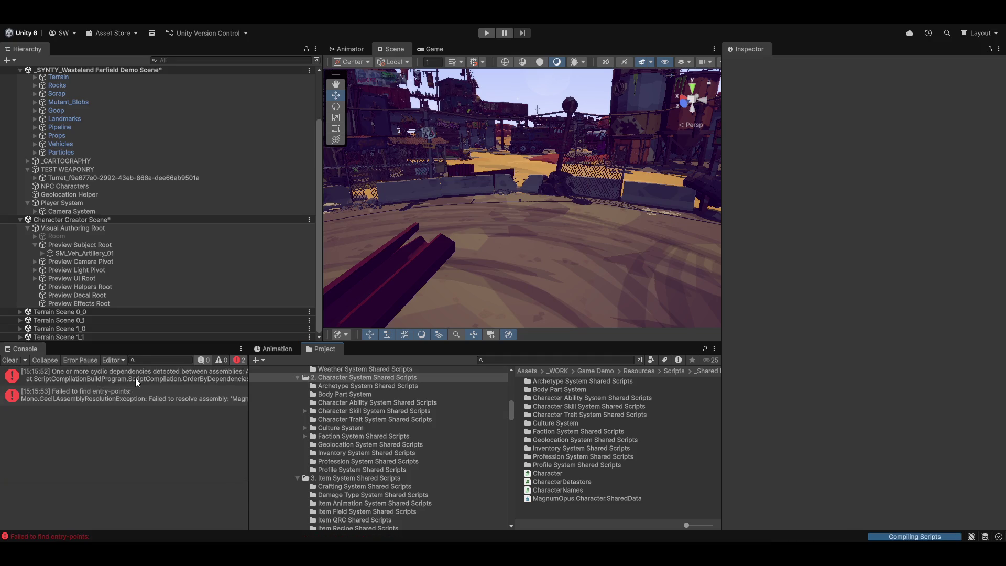
Read the cyclic dependency error and review what MagnumOpus.Story.SharedData references.
{"action": "left_click", "coordinate": [135, 378]}
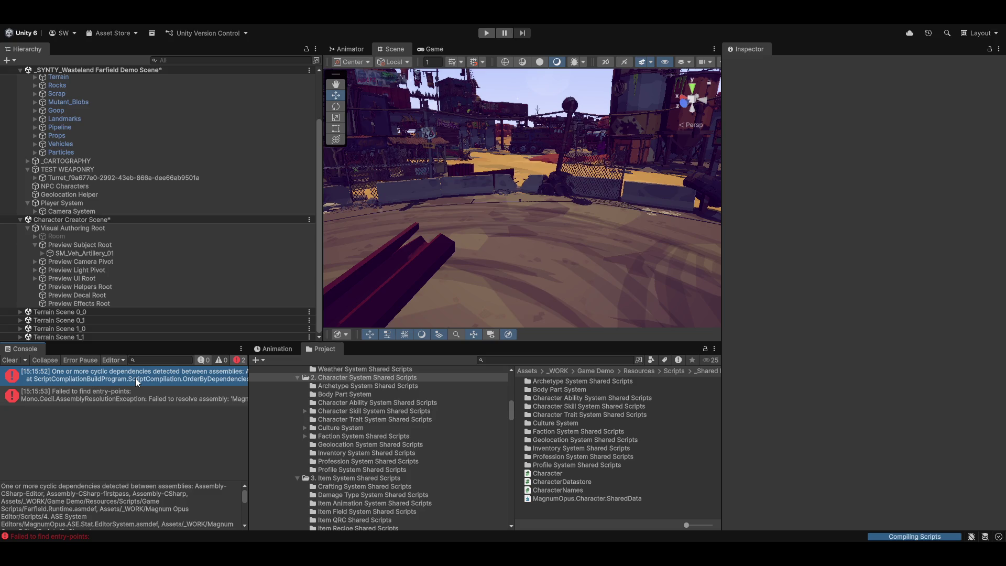
{"action": "left_click", "coordinate": [564, 498]}
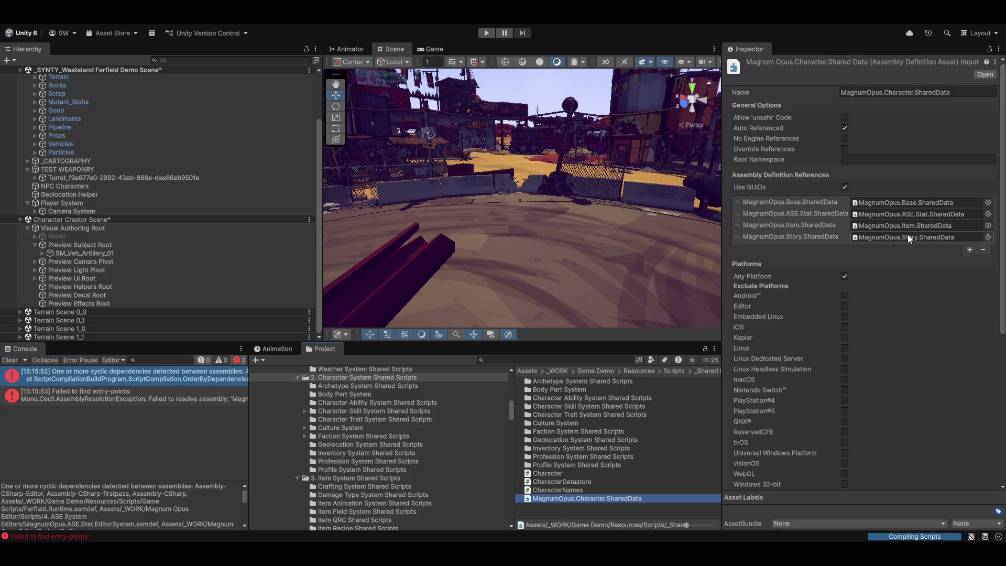
{"action": "scroll", "coordinate": [414, 469], "scroll_direction": "down", "scroll_amount": 3}
{"action": "left_click", "coordinate": [338, 458]}
{"action": "left_click", "coordinate": [545, 405]}
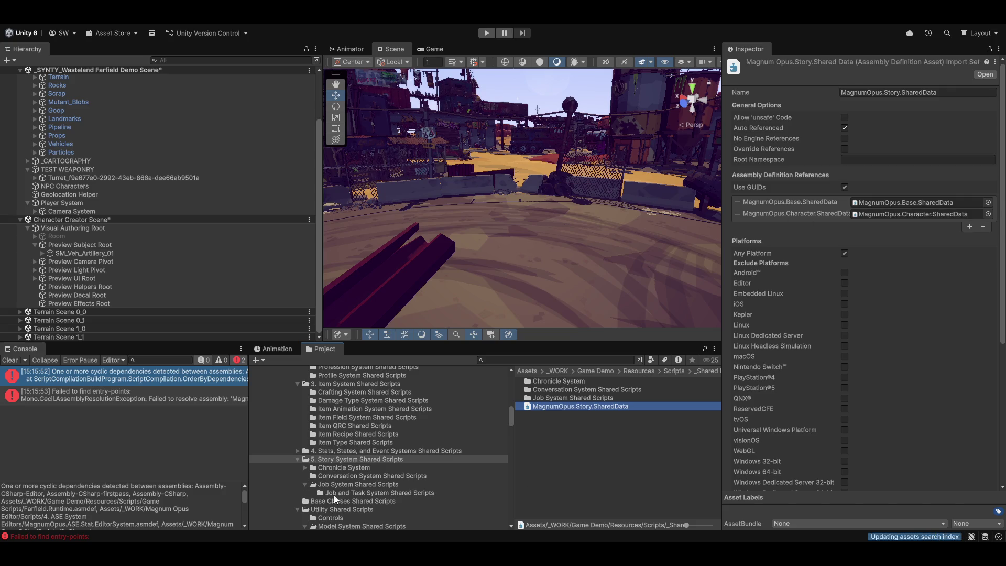
{"action": "scroll", "coordinate": [387, 476], "scroll_direction": "up", "scroll_amount": 2}
{"action": "scroll", "coordinate": [390, 461], "scroll_direction": "up", "scroll_amount": 4}
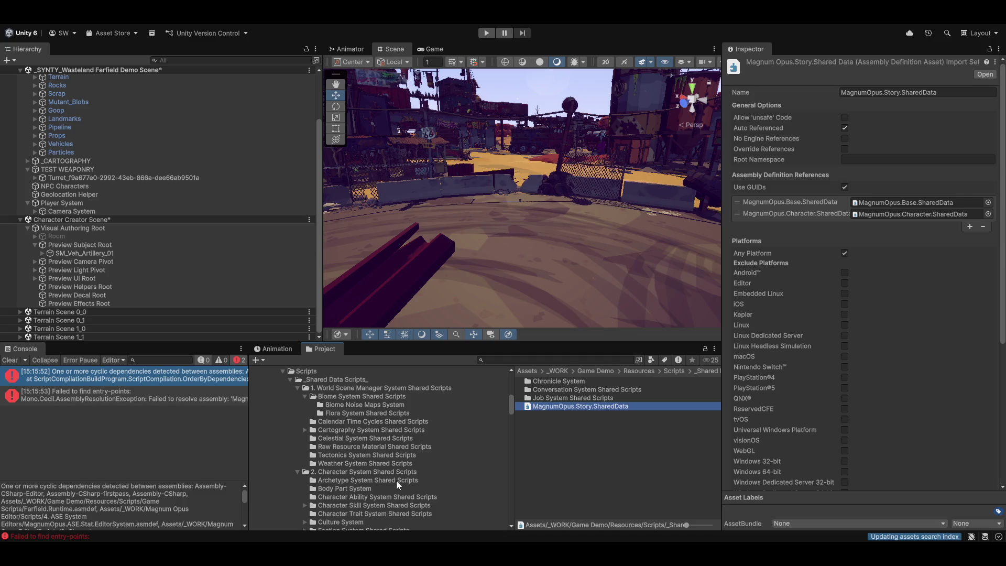
{"action": "scroll", "coordinate": [372, 494], "scroll_direction": "down", "scroll_amount": 3}
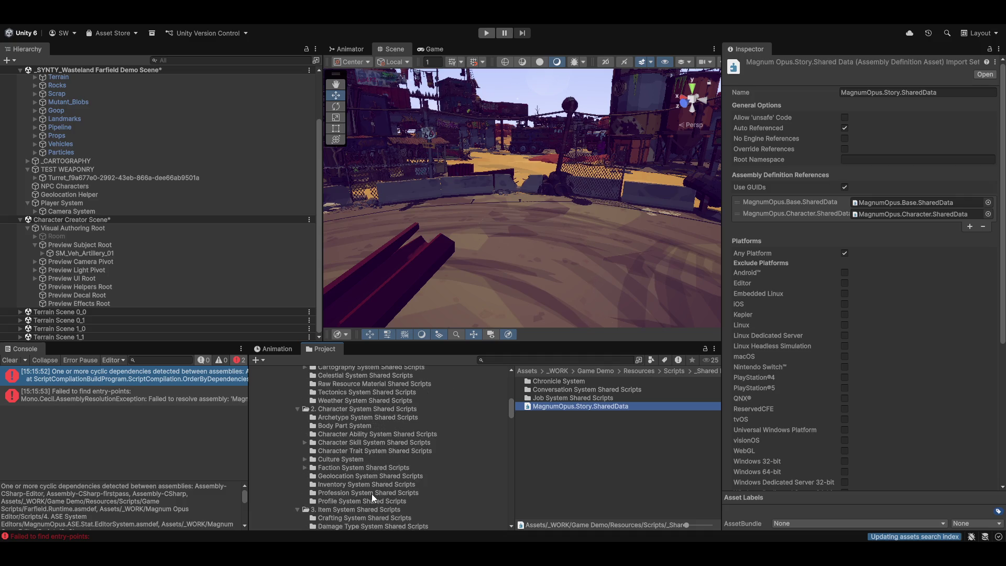
{"action": "scroll", "coordinate": [372, 495], "scroll_direction": "down", "scroll_amount": 3}
{"action": "scroll", "coordinate": [391, 466], "scroll_direction": "up", "scroll_amount": 6}
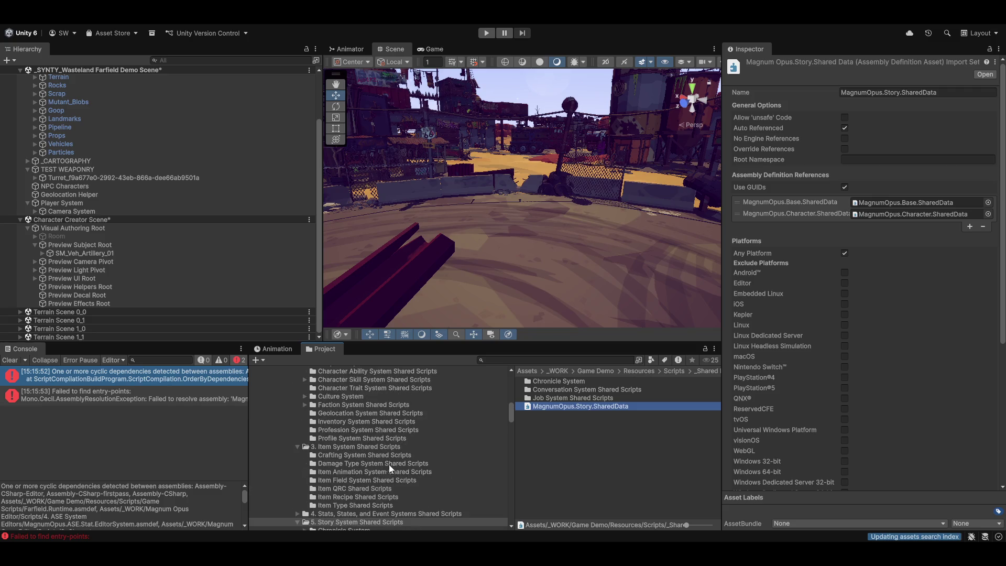
Remove the Story.SharedData reference from MagnumOpus.Character.SharedData and save the change.
{"action": "left_click", "coordinate": [350, 472]}
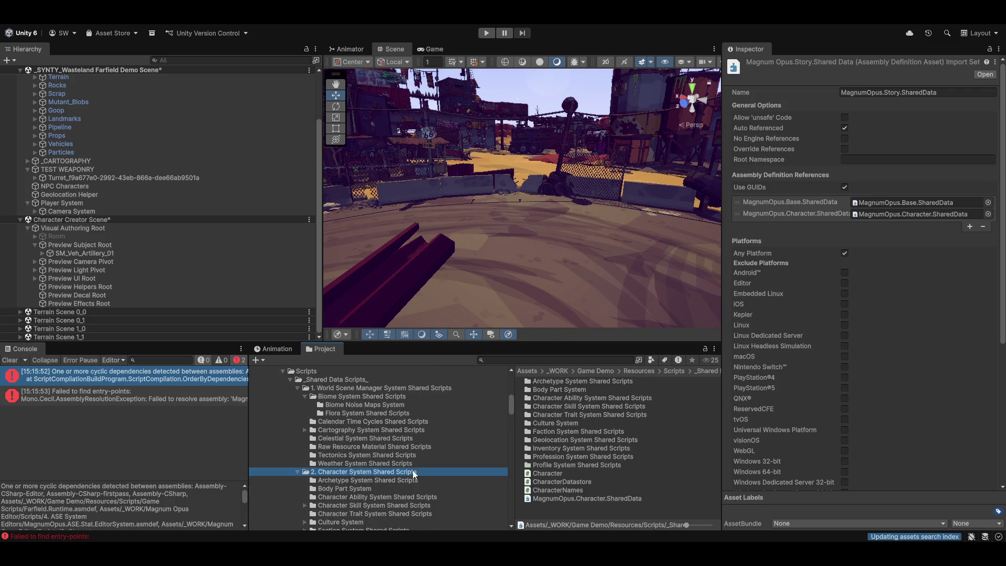
{"action": "left_click", "coordinate": [545, 499]}
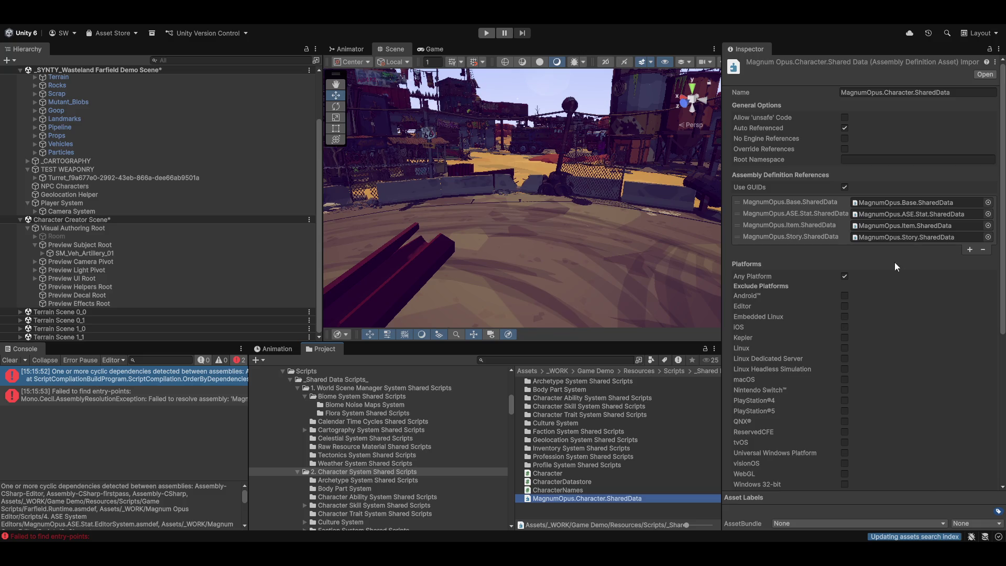
{"action": "left_click", "coordinate": [800, 239]}
{"action": "left_click", "coordinate": [983, 250]}
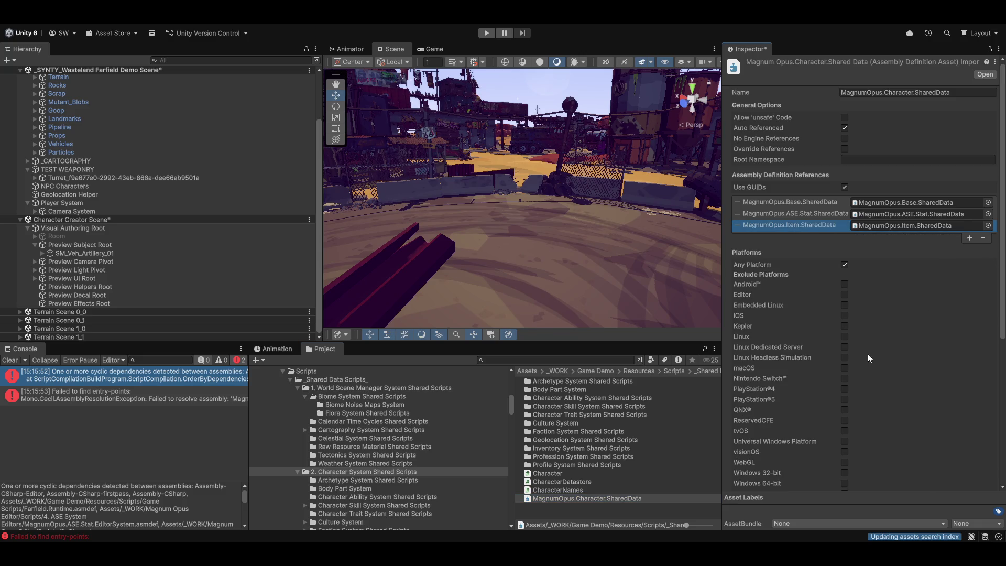
{"action": "left_click", "coordinate": [597, 517]}
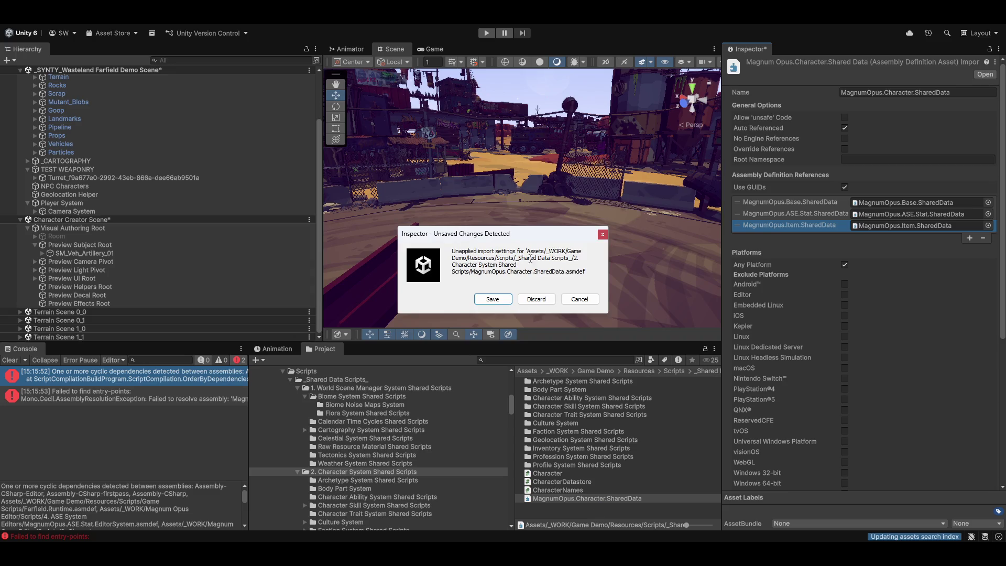
{"action": "left_click", "coordinate": [493, 299]}
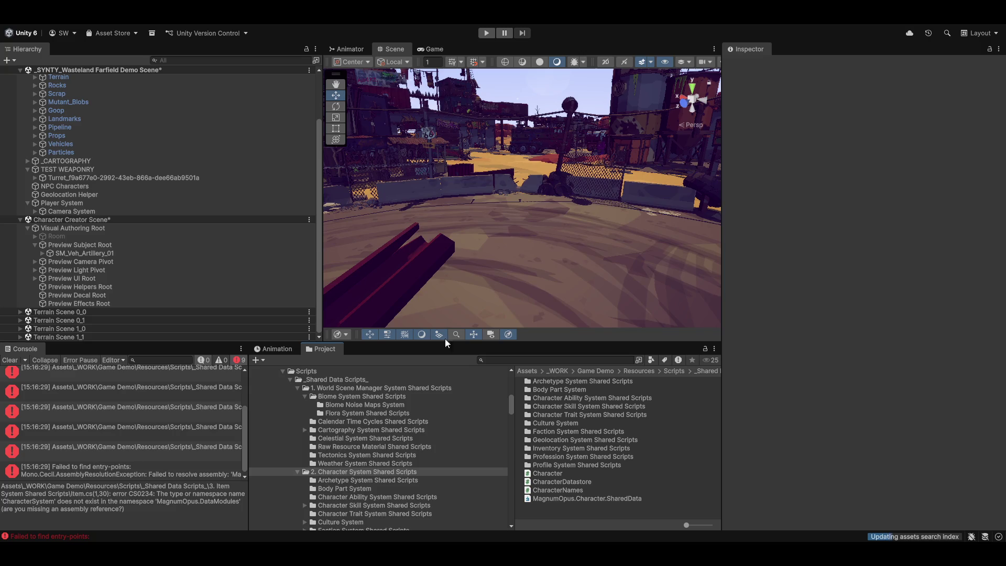
Review Item.cs's compile errors and source, then select the MagnumOpus.Item.SharedData assembly definition.
{"action": "scroll", "coordinate": [163, 433], "scroll_direction": "up", "scroll_amount": 2}
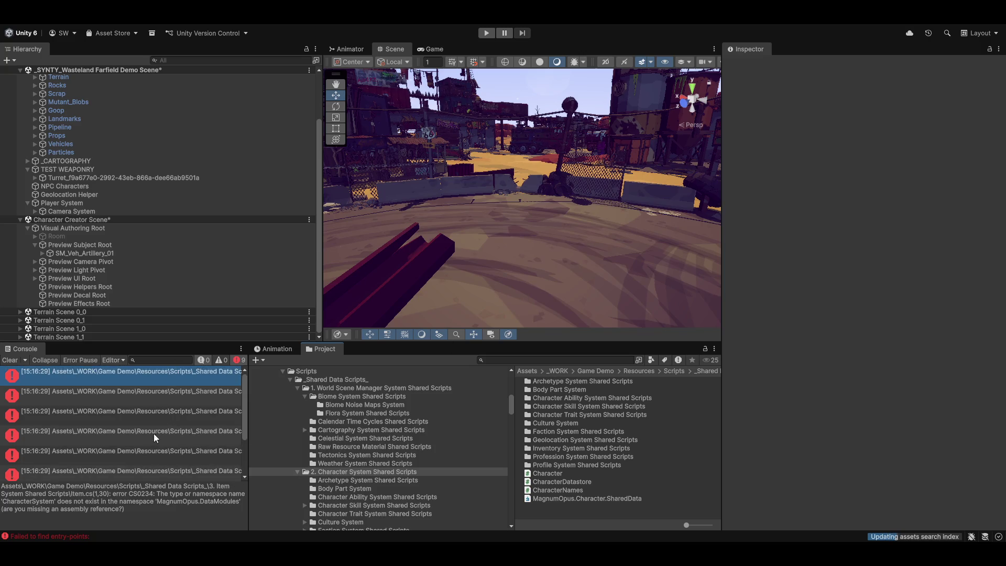
{"action": "left_click", "coordinate": [128, 378]}
{"action": "left_click", "coordinate": [545, 440]}
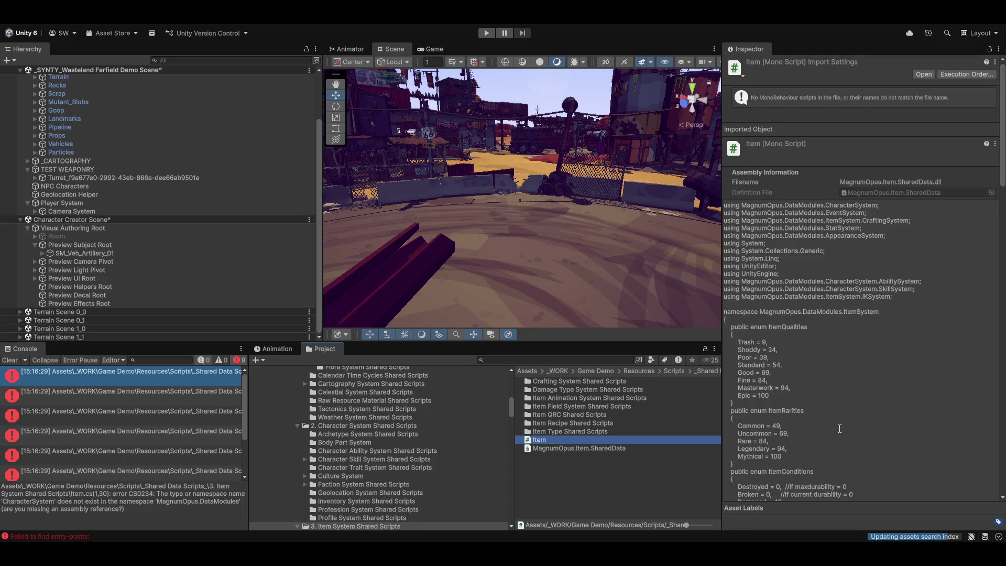
{"action": "scroll", "coordinate": [211, 460], "scroll_direction": "down", "scroll_amount": 1}
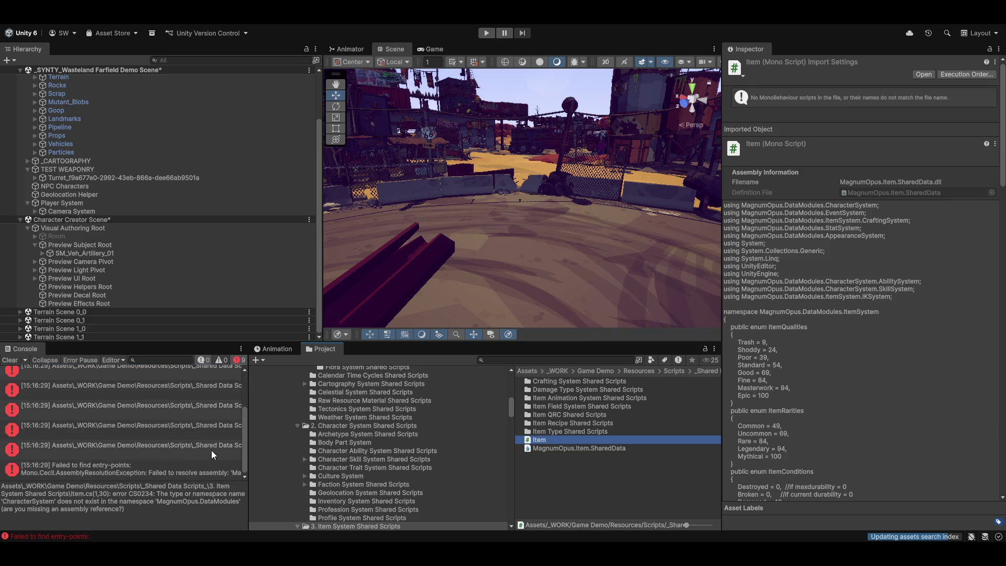
{"action": "left_click", "coordinate": [187, 447]}
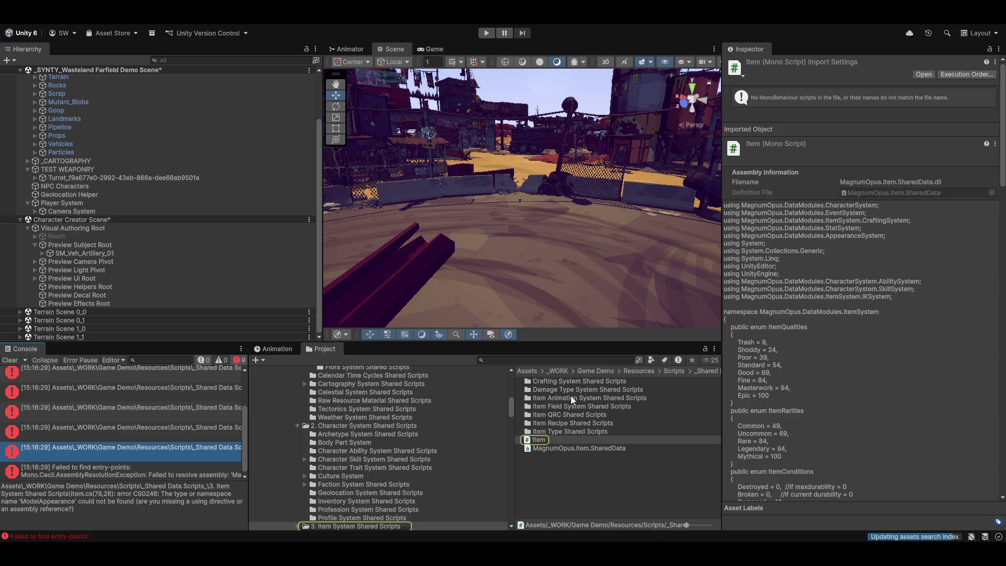
{"action": "left_click", "coordinate": [343, 525]}
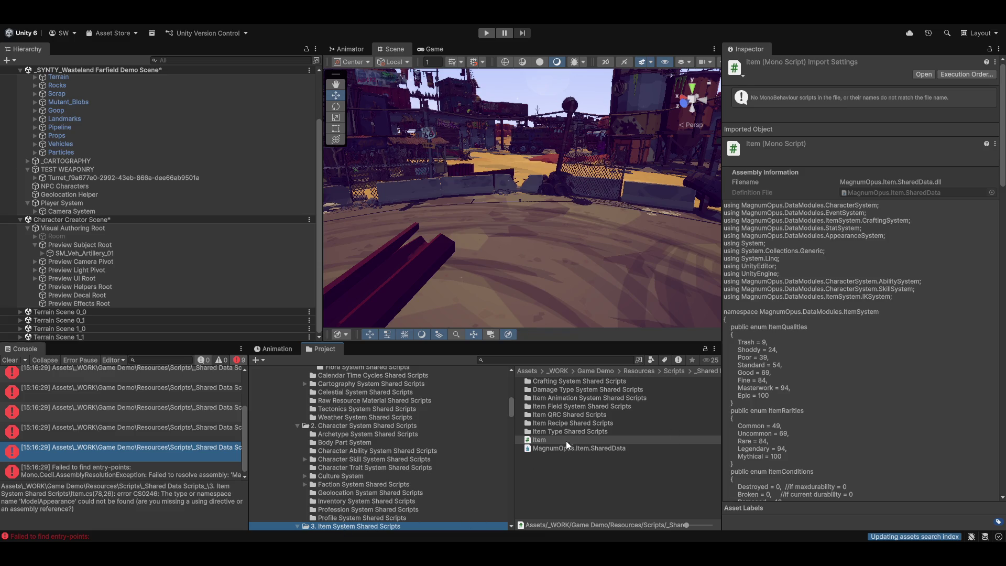
{"action": "left_click", "coordinate": [567, 448]}
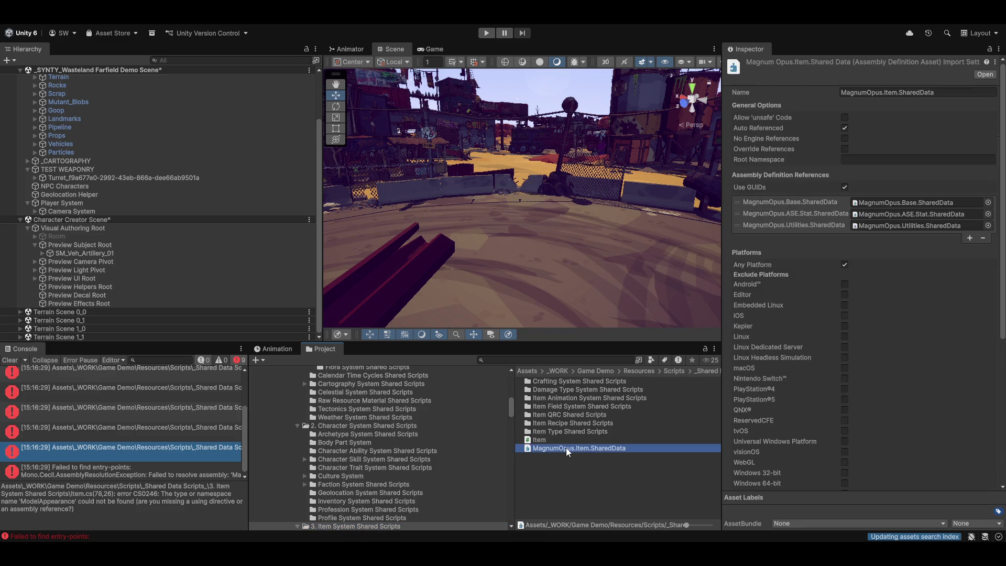
Add MagnumOpus.Model.Utility.SharedData as a new reference of MagnumOpus.Item.SharedData, found by searching 'model', and save.
{"action": "left_click", "coordinate": [970, 238]}
{"action": "left_click", "coordinate": [988, 237]}
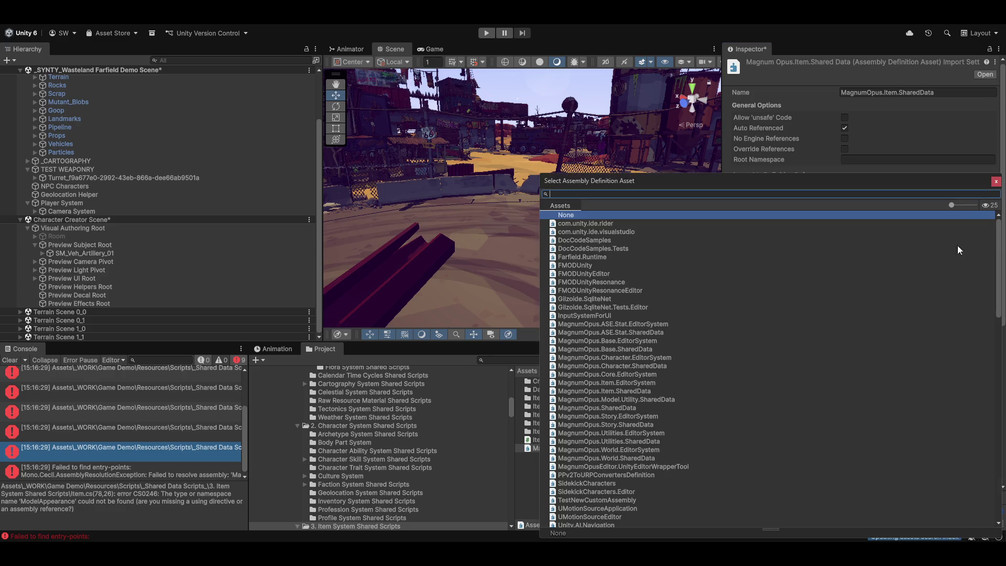
{"action": "type", "text": "appea"}
{"action": "key", "text": "BackSpace"}
{"action": "key", "text": "BackSpace"}
{"action": "key", "text": "BackSpace"}
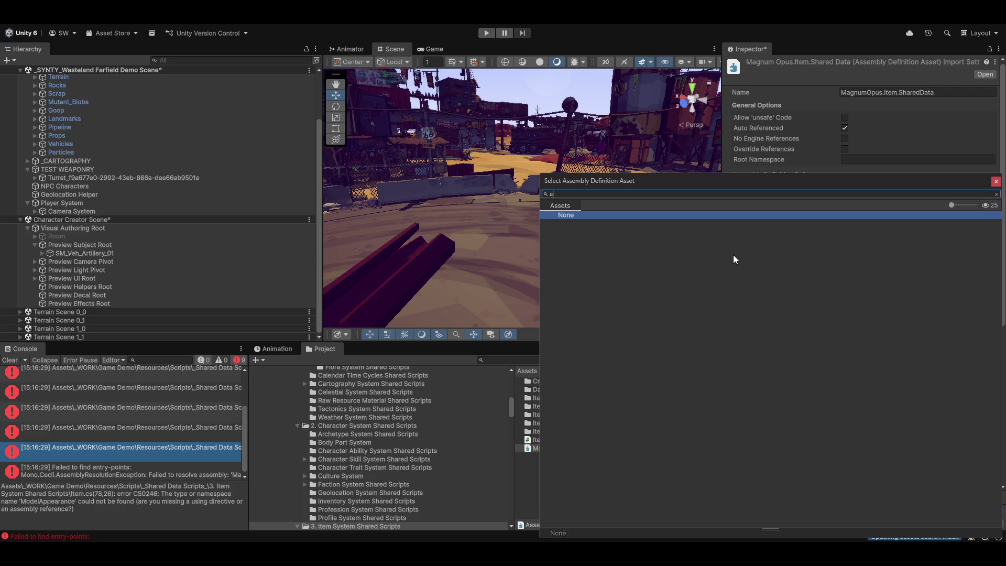
{"action": "type", "text": "model"}
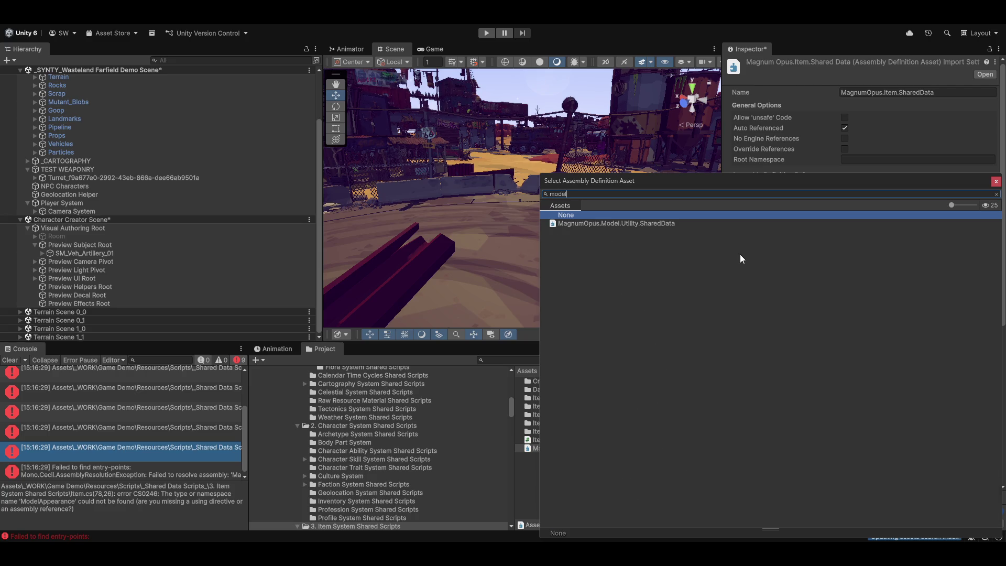
{"action": "double_click", "coordinate": [589, 224]}
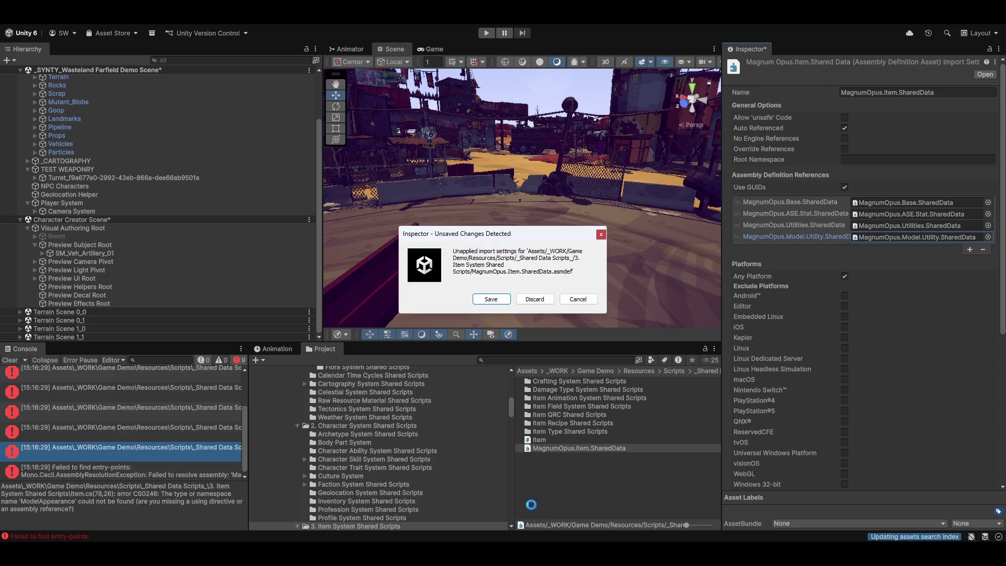
{"action": "left_click", "coordinate": [491, 298]}
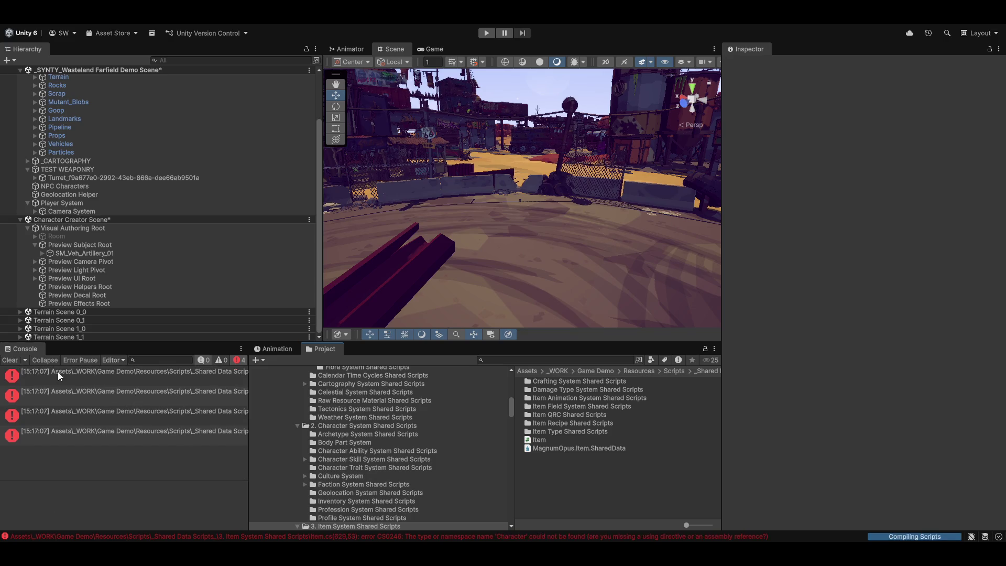
Trace the missing NodeBase error to RoleNode.cs, then open the 2. Character System Shared Scripts folder.
{"action": "left_click", "coordinate": [73, 372]}
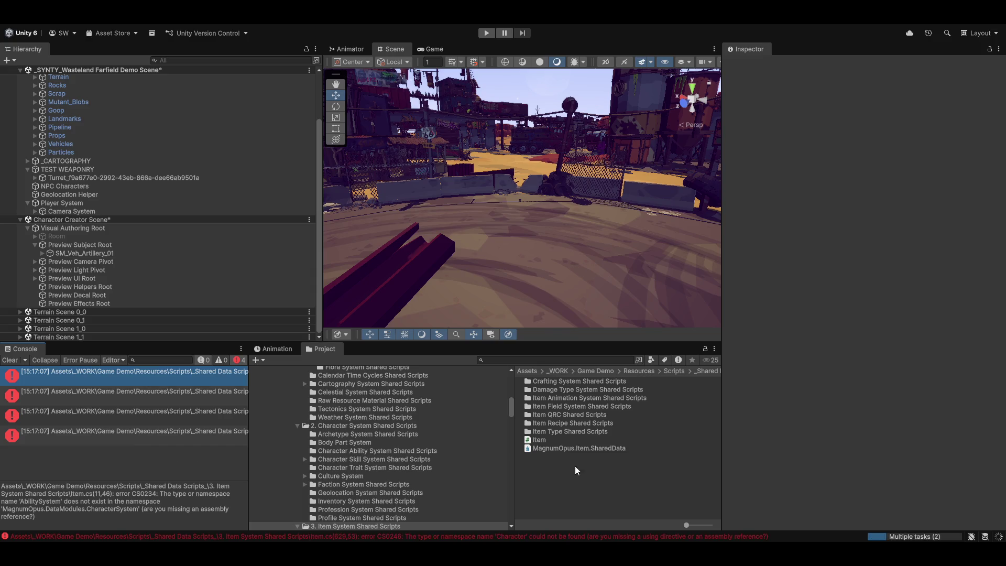
{"action": "left_click", "coordinate": [115, 374]}
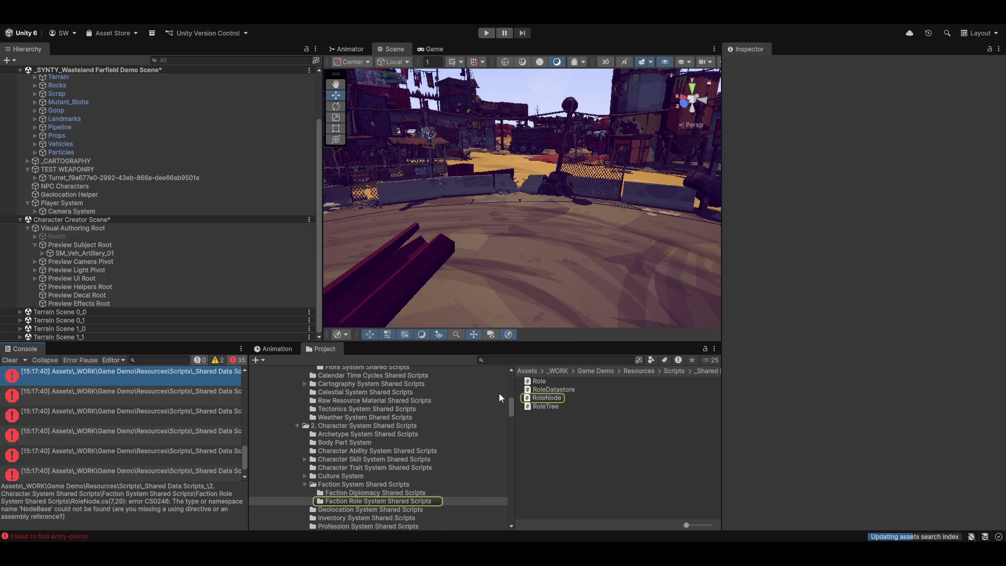
{"action": "left_click", "coordinate": [348, 483]}
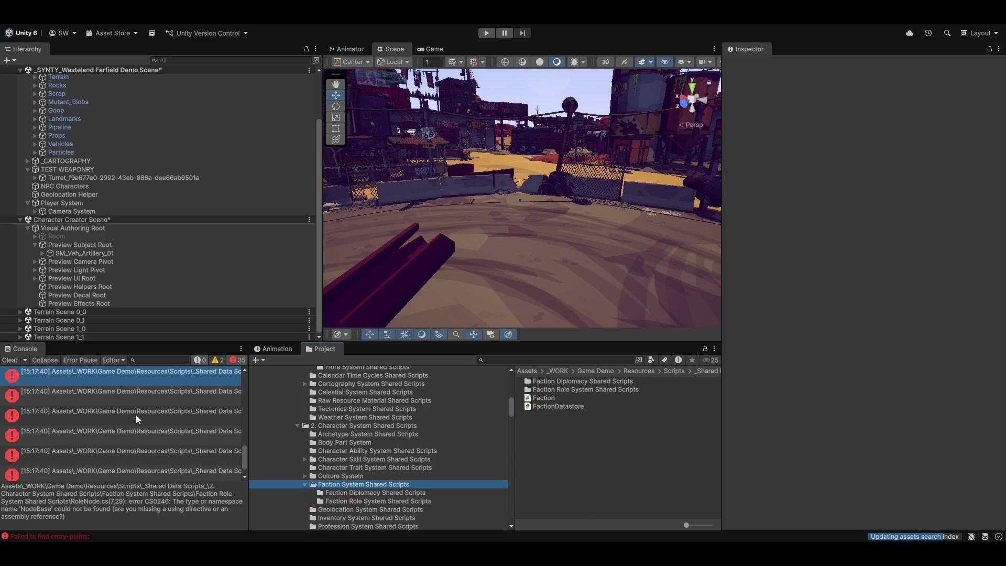
{"action": "left_click", "coordinate": [105, 373]}
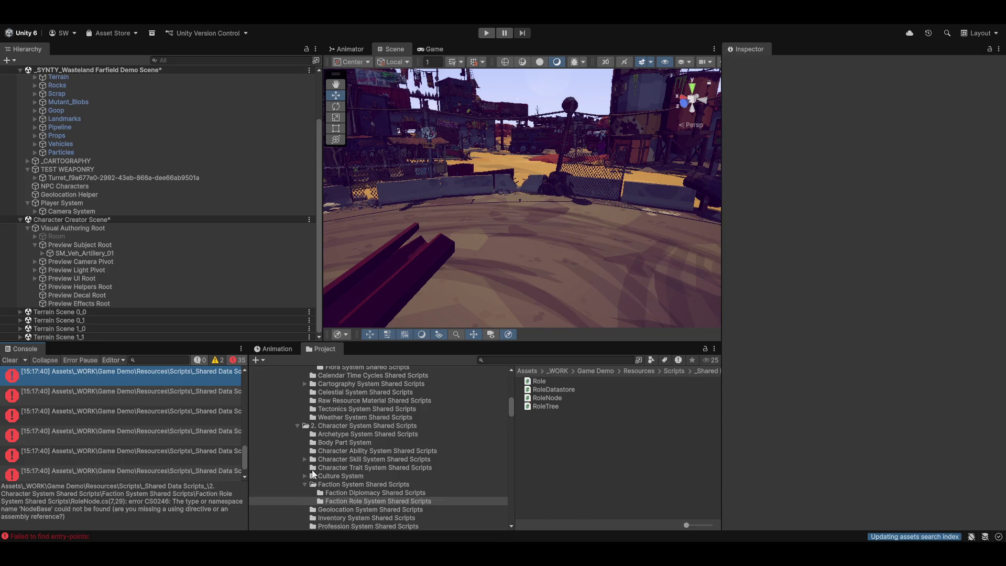
{"action": "scroll", "coordinate": [349, 458], "scroll_direction": "down", "scroll_amount": 3}
{"action": "scroll", "coordinate": [354, 448], "scroll_direction": "up", "scroll_amount": 1}
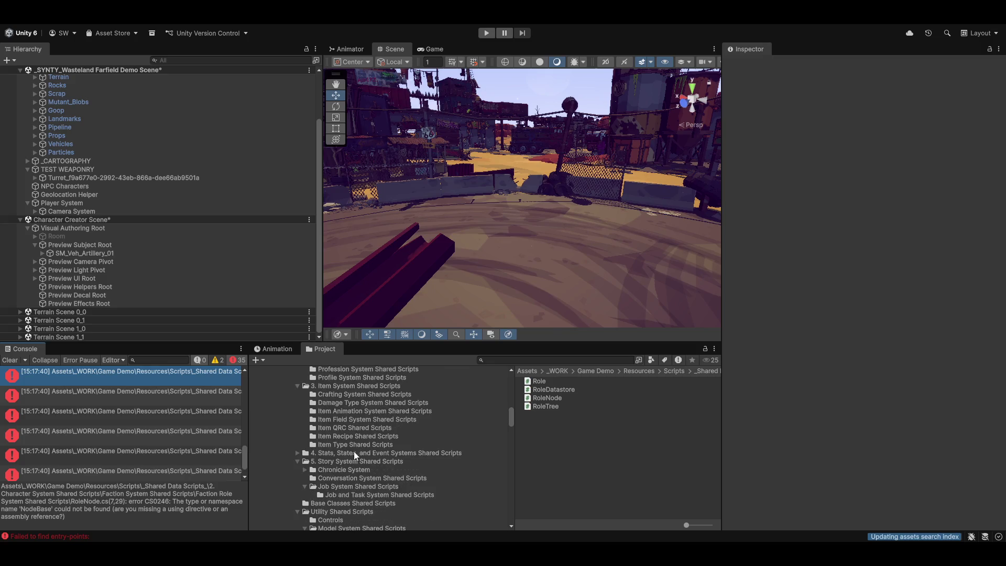
{"action": "scroll", "coordinate": [359, 457], "scroll_direction": "up", "scroll_amount": 2}
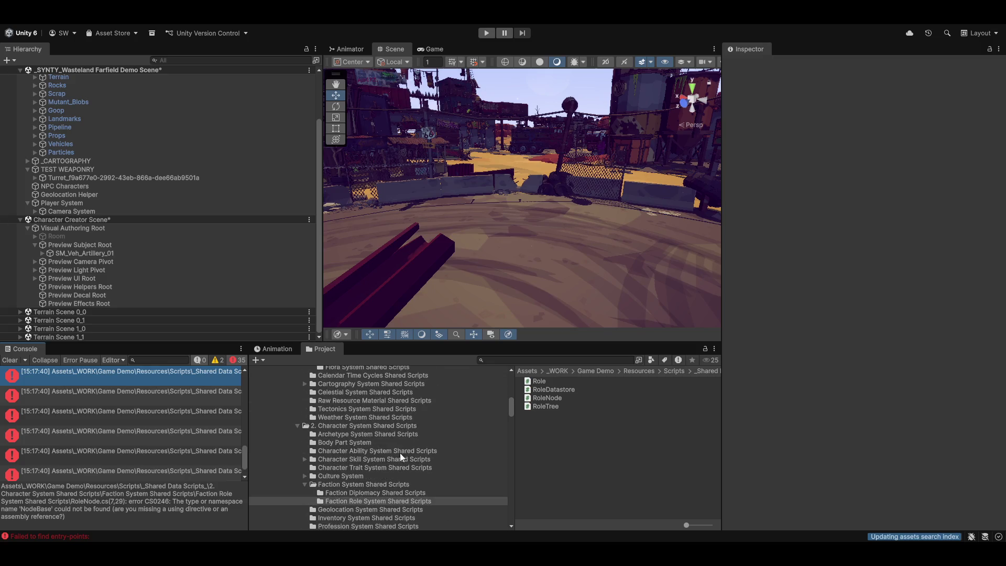
{"action": "left_click", "coordinate": [354, 426]}
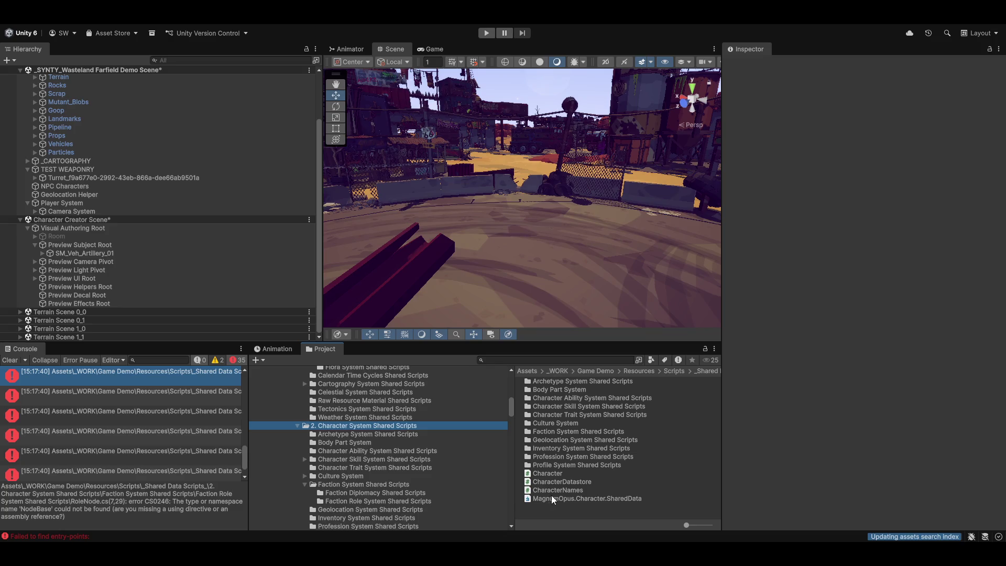
Search the project for 'nodebase' and confirm it compiles into MagnumOpus.Utilities.SharedData.
{"action": "left_click", "coordinate": [551, 498]}
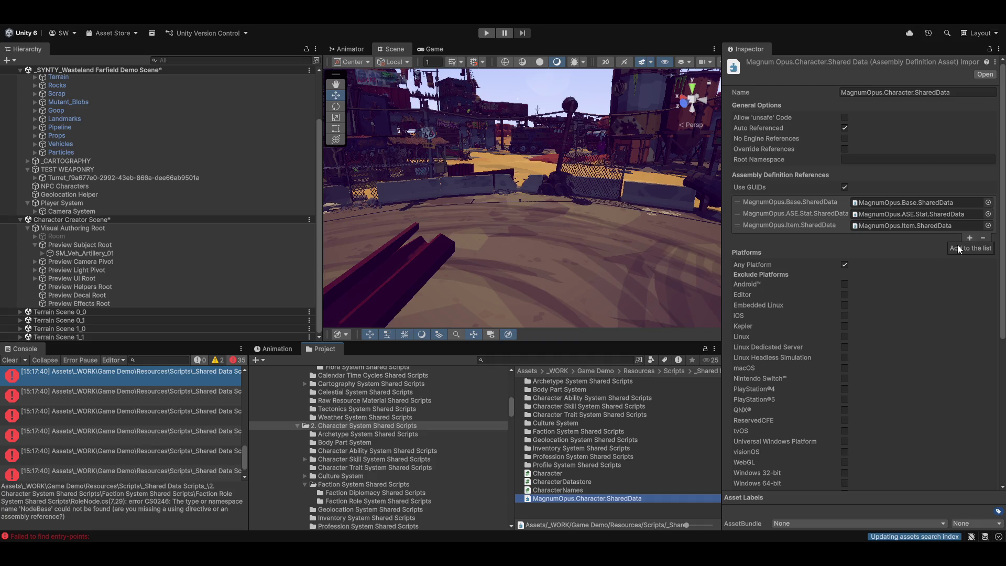
{"action": "left_click", "coordinate": [564, 361]}
{"action": "type", "text": "nodebase"}
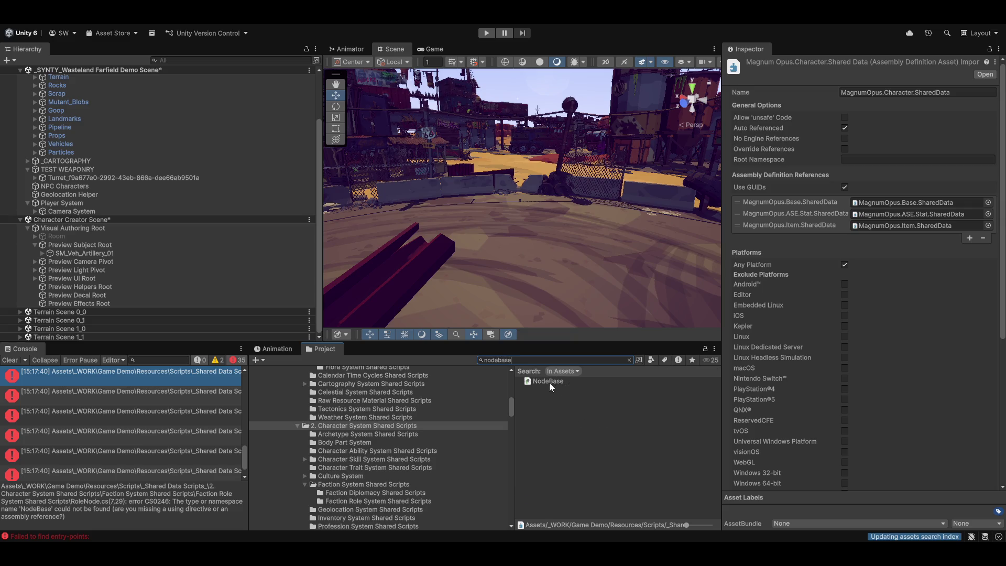
{"action": "left_click", "coordinate": [547, 382]}
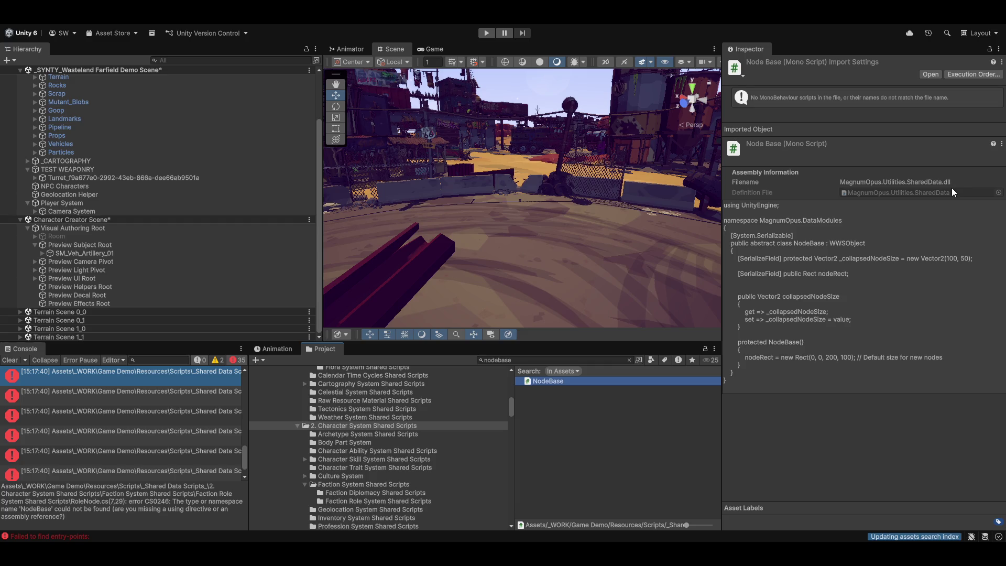
Clear the search, reselect MagnumOpus.Character.SharedData, and add an empty assembly reference slot.
{"action": "scroll", "coordinate": [358, 435], "scroll_direction": "up", "scroll_amount": 3}
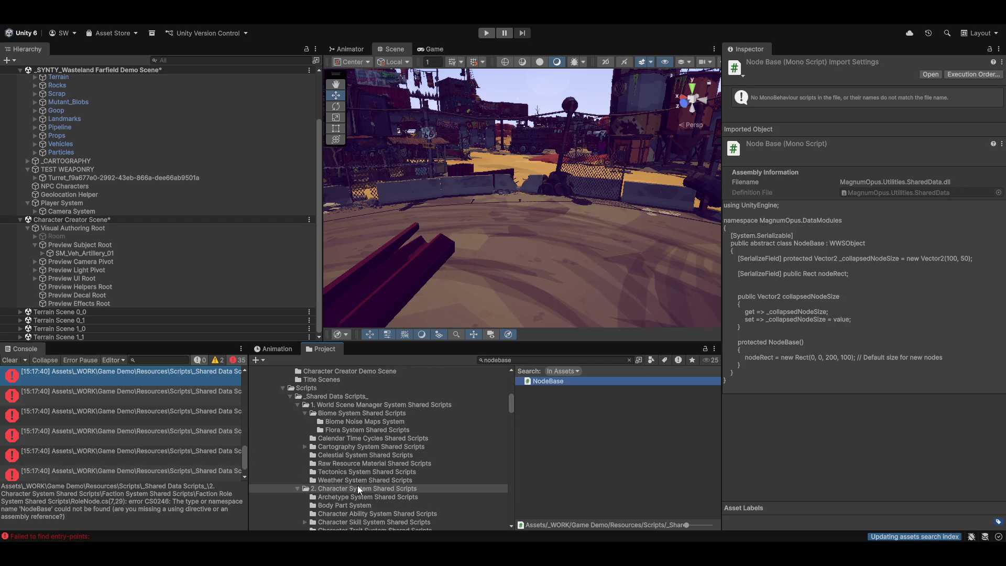
{"action": "left_click", "coordinate": [335, 486]}
{"action": "left_click", "coordinate": [629, 360]}
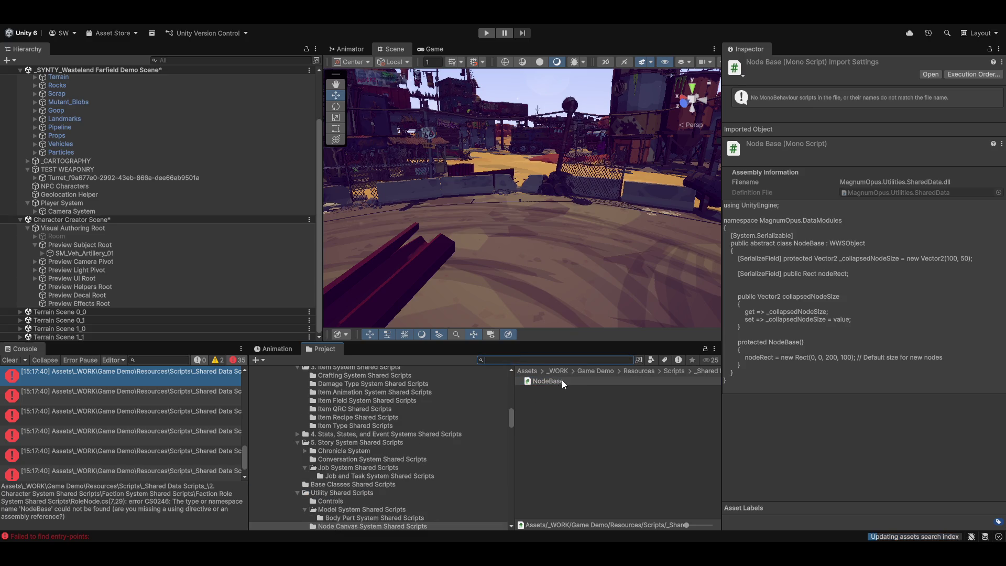
{"action": "left_click", "coordinate": [542, 498]}
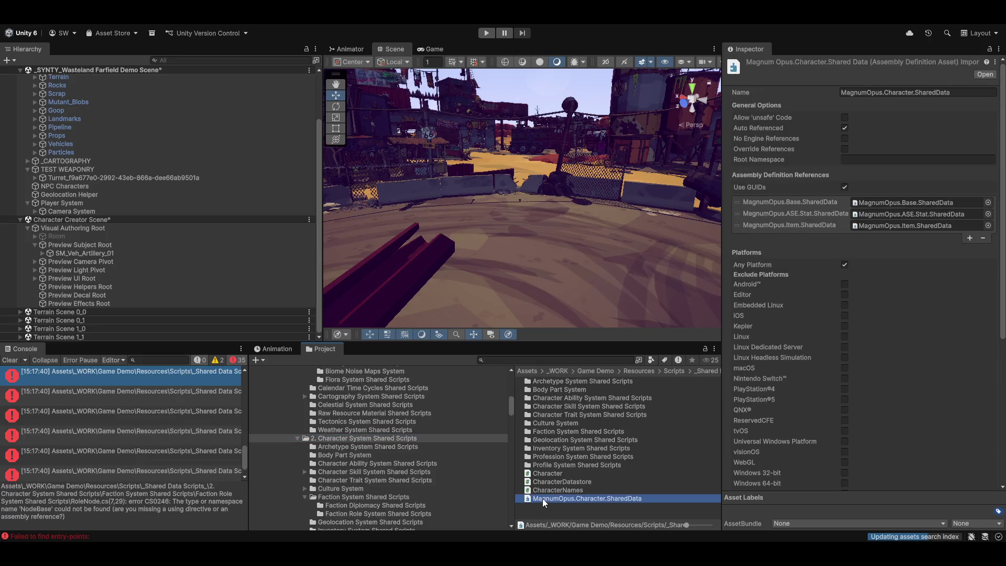
{"action": "left_click", "coordinate": [970, 238]}
Fill the new Character.SharedData reference slot with MagnumOpus.Utilities.SharedData and save.
{"action": "left_click", "coordinate": [989, 237]}
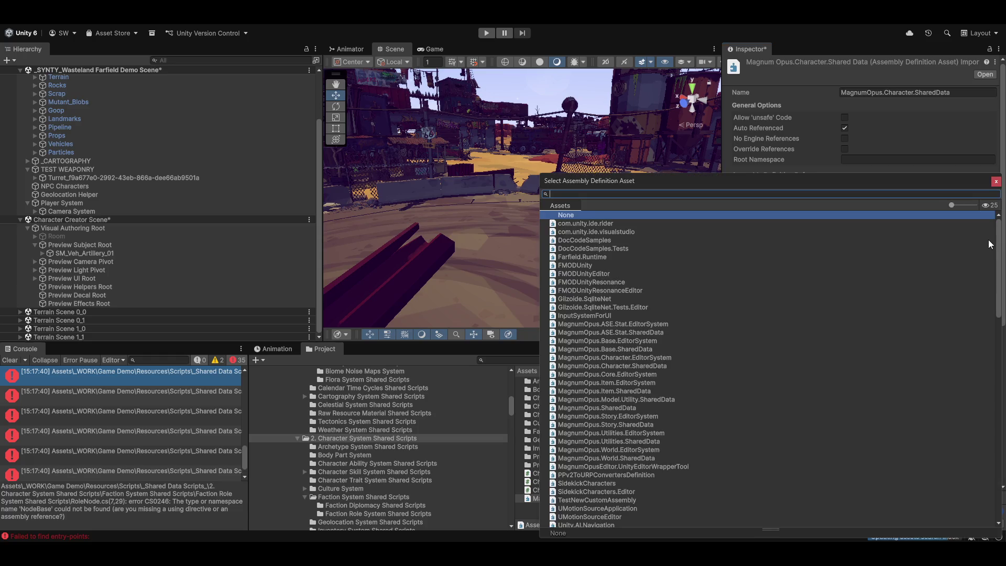
{"action": "type", "text": "utilit"}
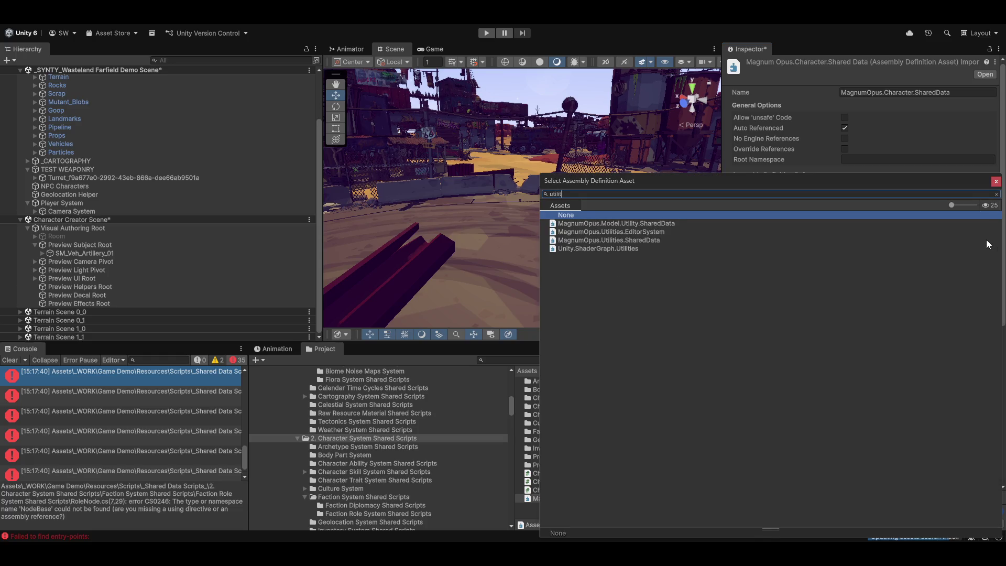
{"action": "double_click", "coordinate": [634, 240]}
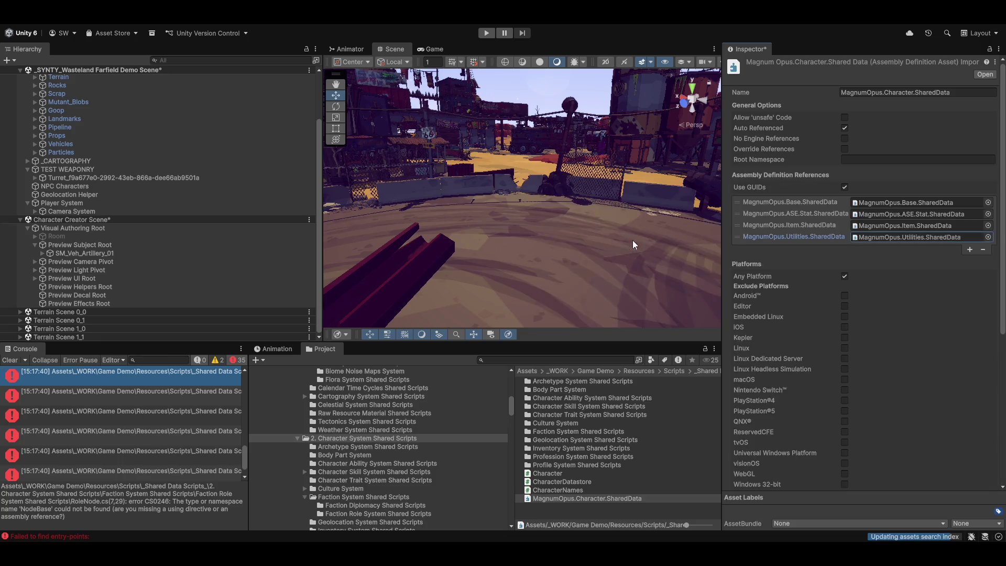
{"action": "left_click", "coordinate": [543, 515]}
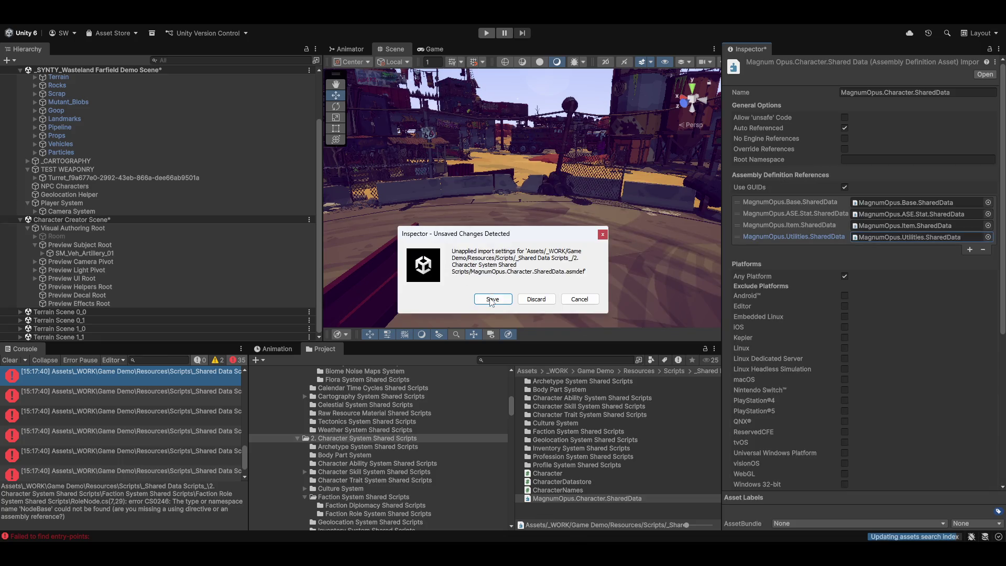
{"action": "left_click", "coordinate": [487, 297]}
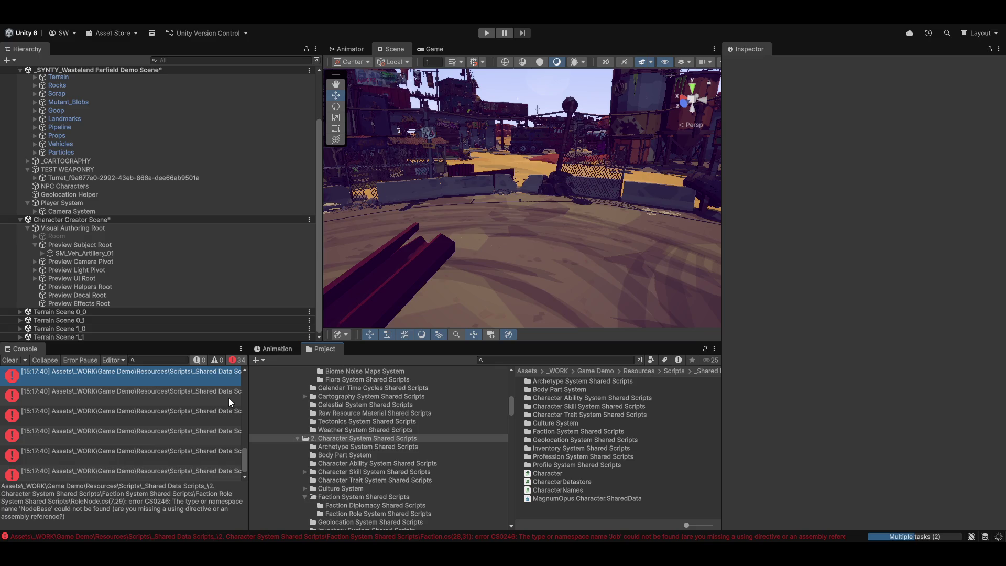
Follow the top console error to Profession.cs in the Profession System Shared Scripts folder.
{"action": "left_click", "coordinate": [87, 382]}
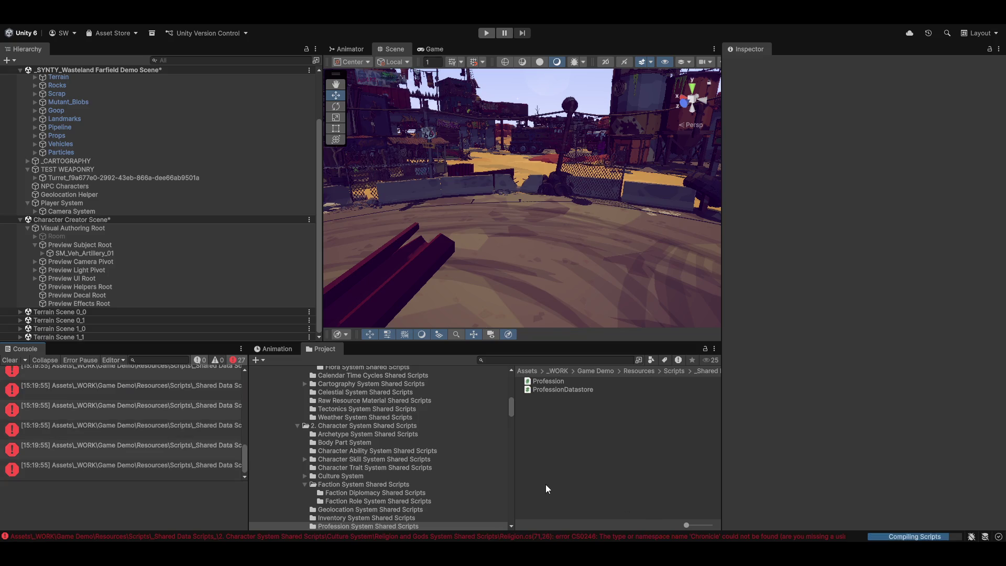
Locate the Profession script behind the top error and select the MagnumOpus.Character.SharedData assembly definition.
{"action": "left_click", "coordinate": [156, 376]}
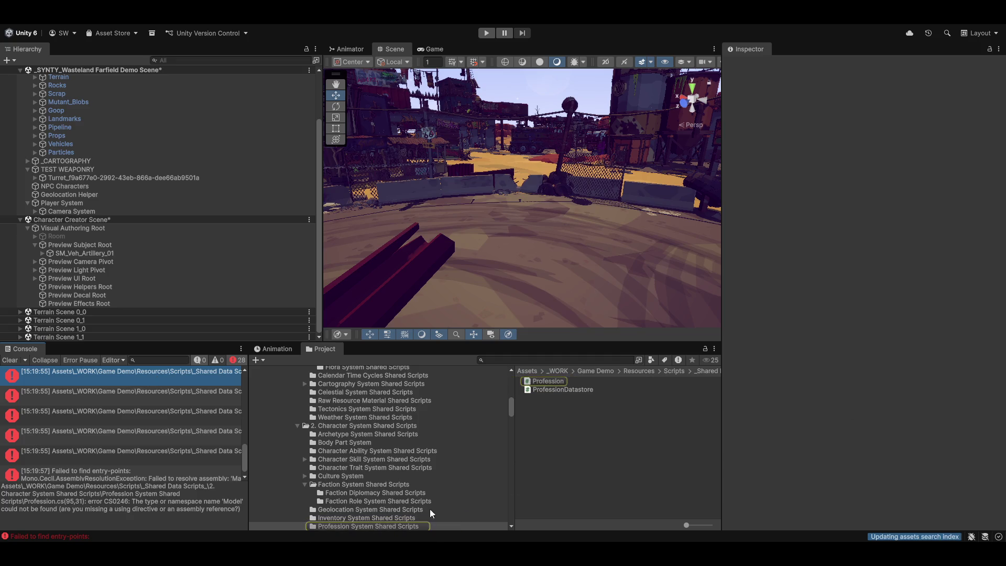
{"action": "scroll", "coordinate": [403, 480], "scroll_direction": "up", "scroll_amount": 3}
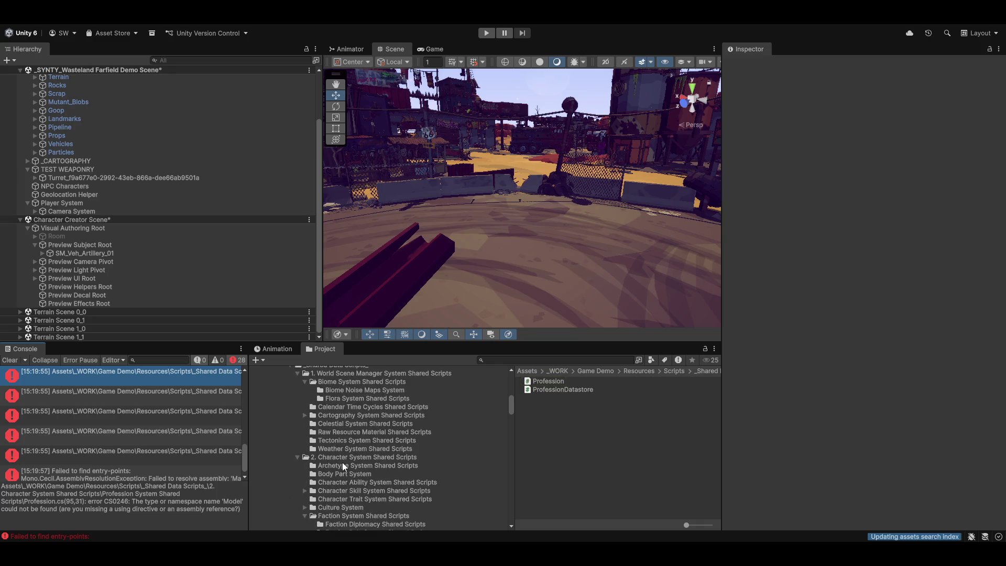
{"action": "left_click", "coordinate": [436, 456]}
{"action": "left_click", "coordinate": [574, 498]}
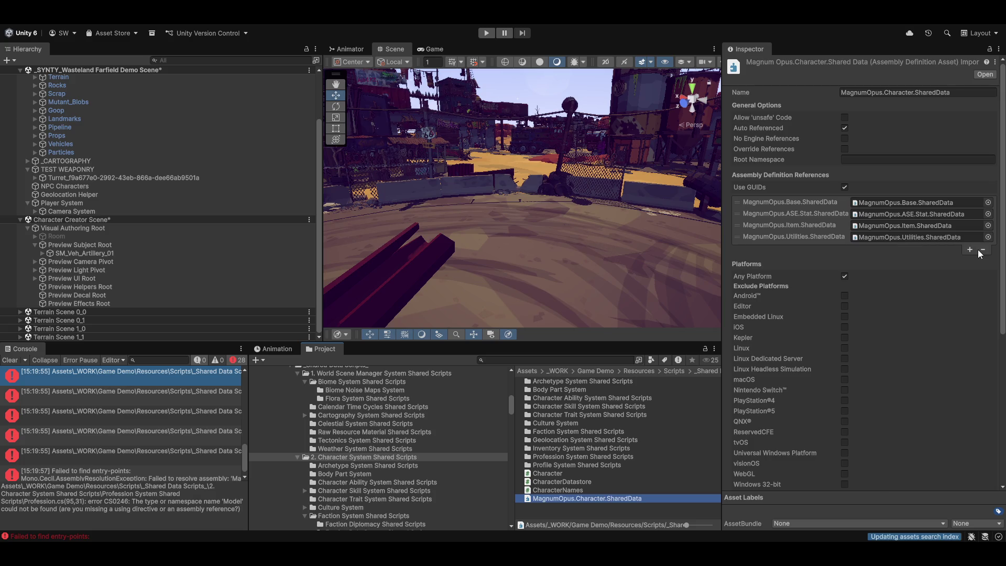
Add a MagnumOpus.Model.Utility.SharedData reference, found by searching 'model', save, and check the next error.
{"action": "left_click", "coordinate": [970, 250]}
{"action": "left_click", "coordinate": [988, 248]}
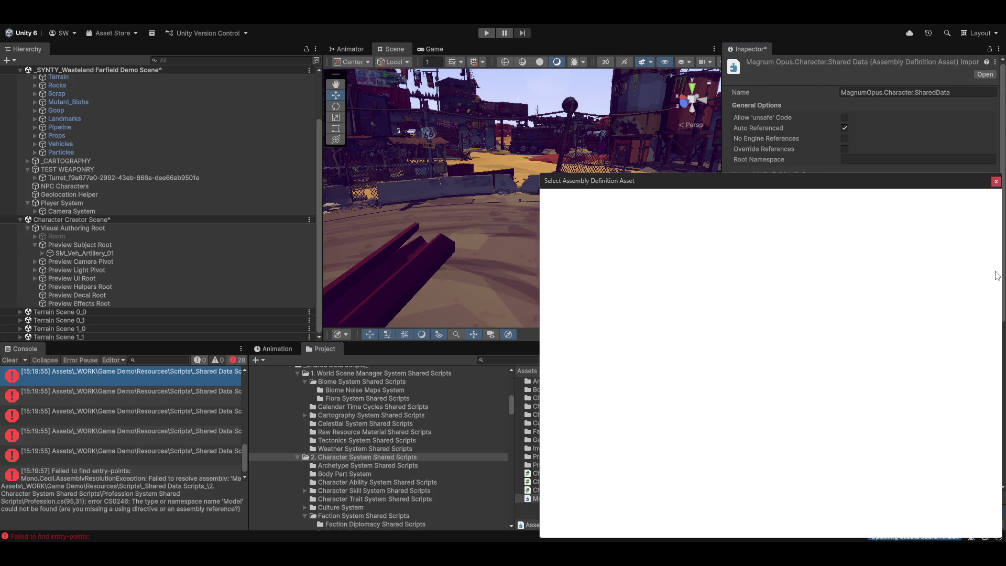
{"action": "type", "text": "model"}
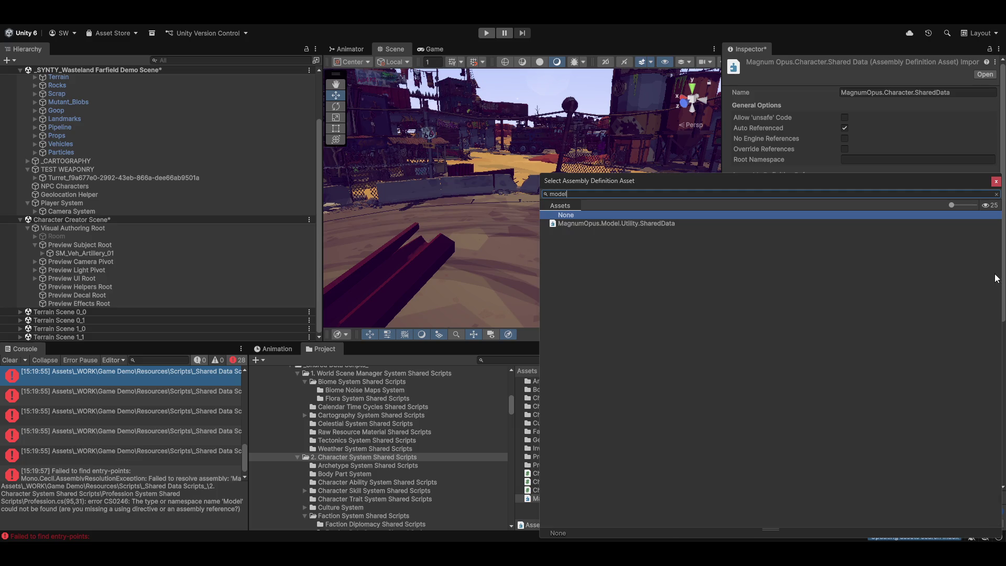
{"action": "double_click", "coordinate": [630, 224]}
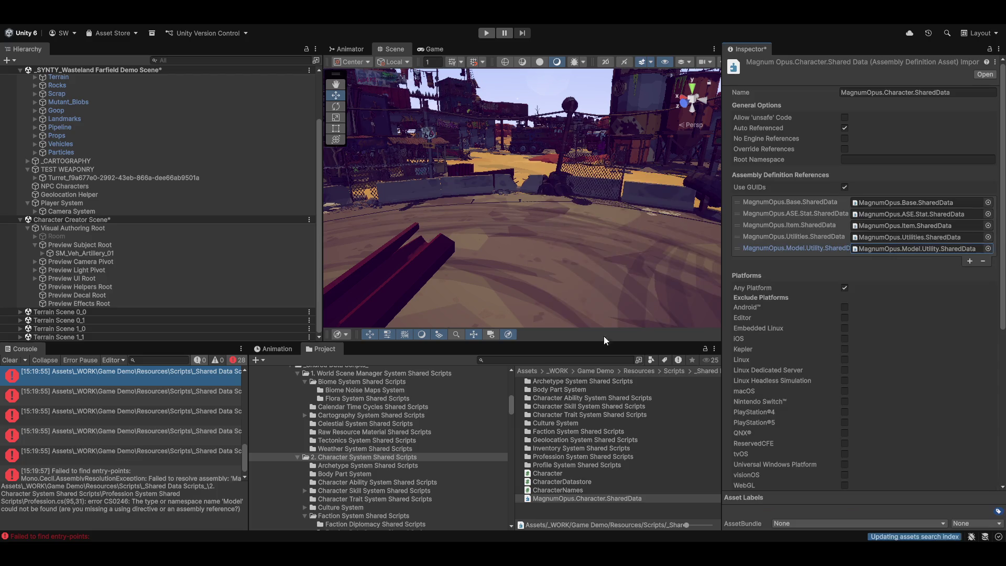
{"action": "left_click", "coordinate": [557, 512]}
{"action": "left_click", "coordinate": [500, 302]}
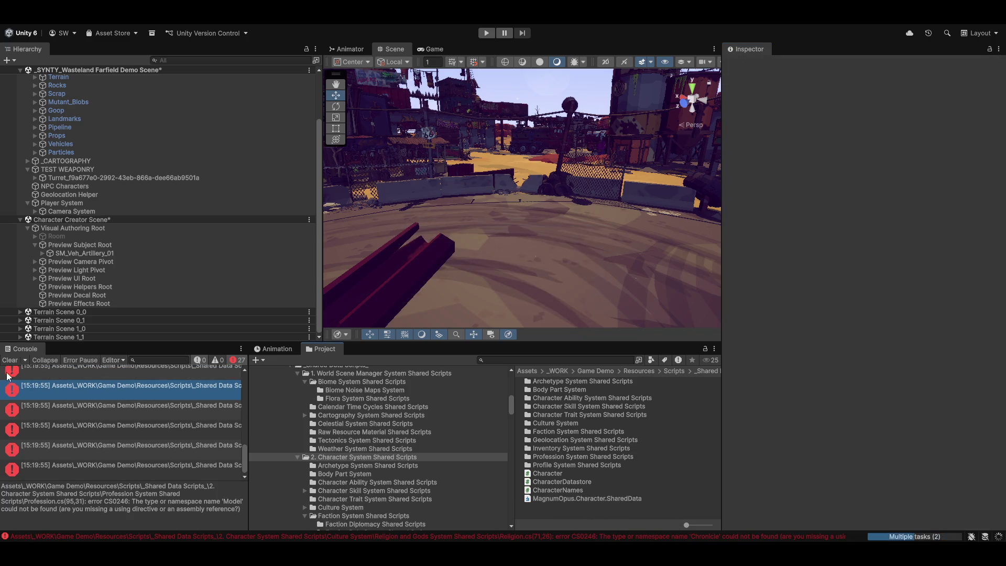
{"action": "left_click", "coordinate": [113, 367]}
Ping the Inventory and ProfessionDatastore scripts behind the top Console errors.
{"action": "left_click", "coordinate": [115, 378]}
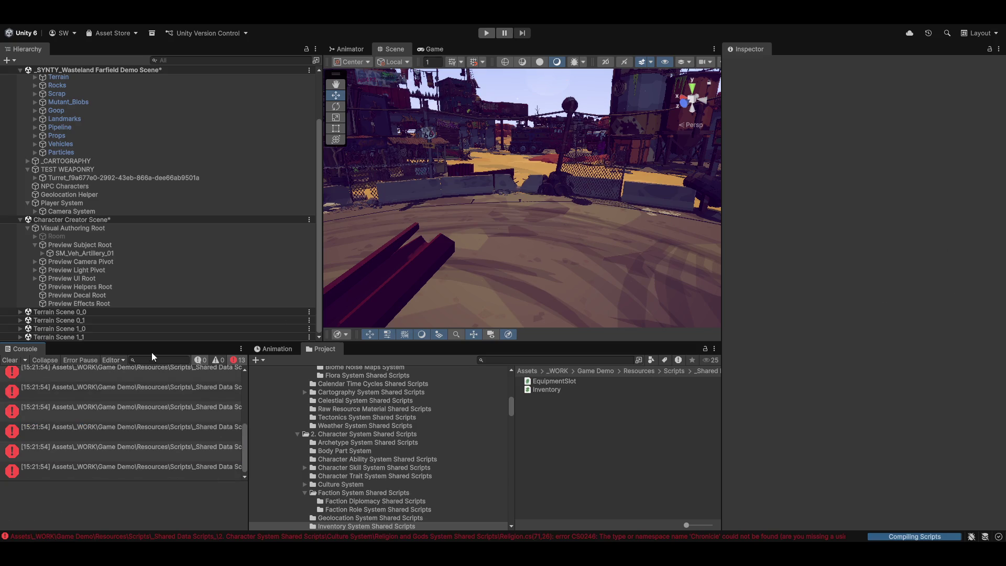
{"action": "left_click", "coordinate": [213, 394]}
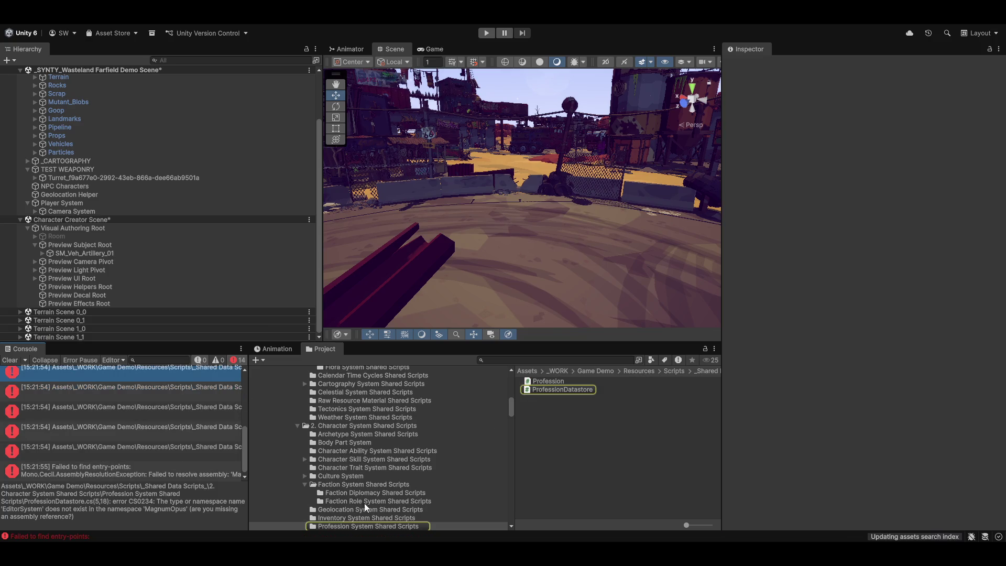
Locate ProfessionDatastore, Profession.cs and Faction.cs in the Project window from their Console errors.
{"action": "left_click", "coordinate": [152, 370]}
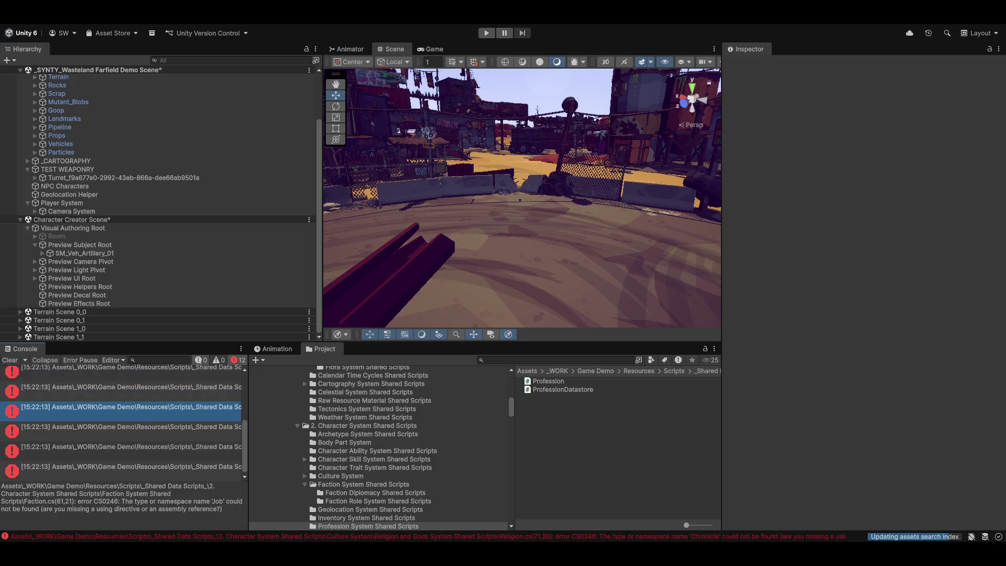
{"action": "left_click", "coordinate": [51, 377]}
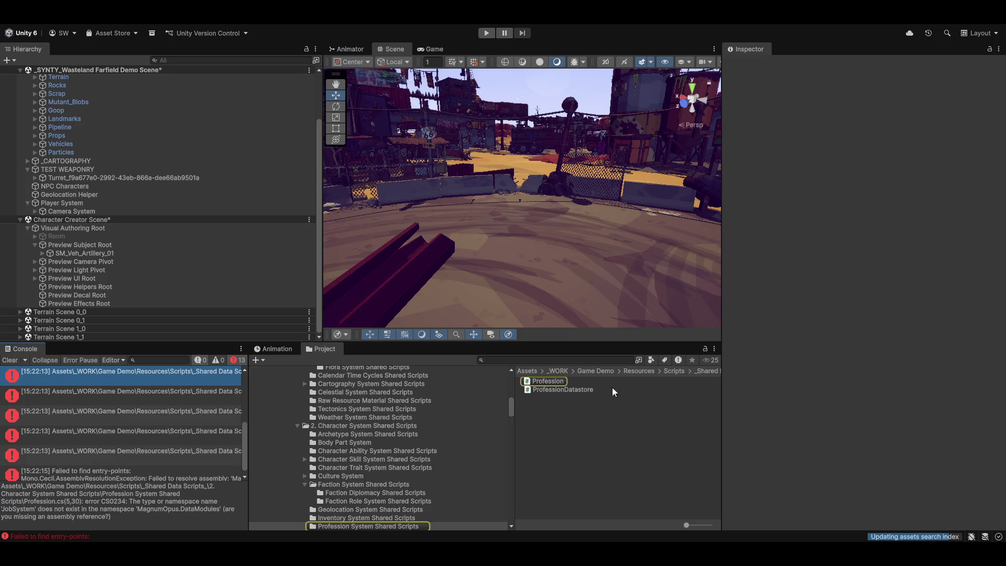
{"action": "left_click", "coordinate": [118, 371]}
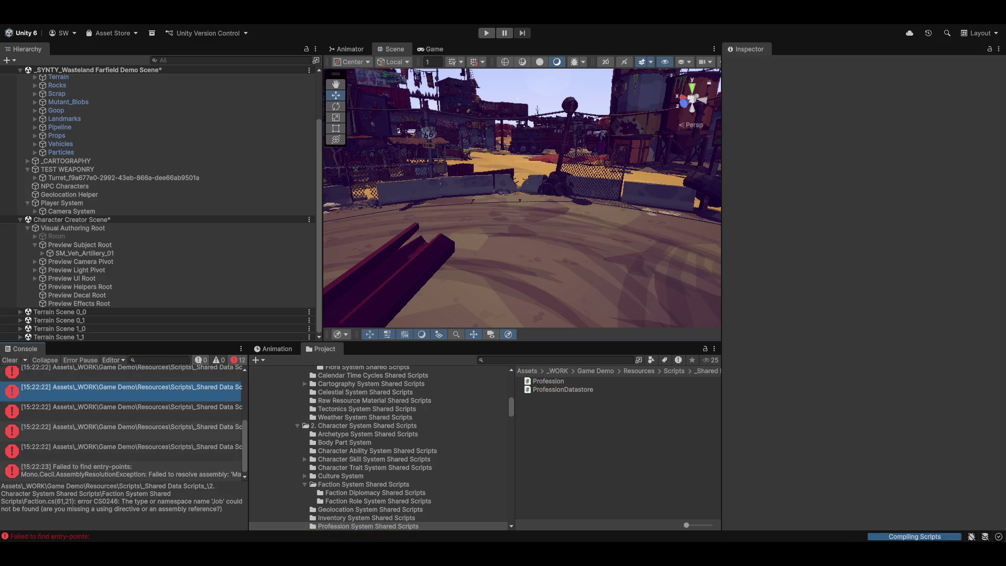
{"action": "left_click", "coordinate": [40, 391]}
{"action": "left_click", "coordinate": [133, 397]}
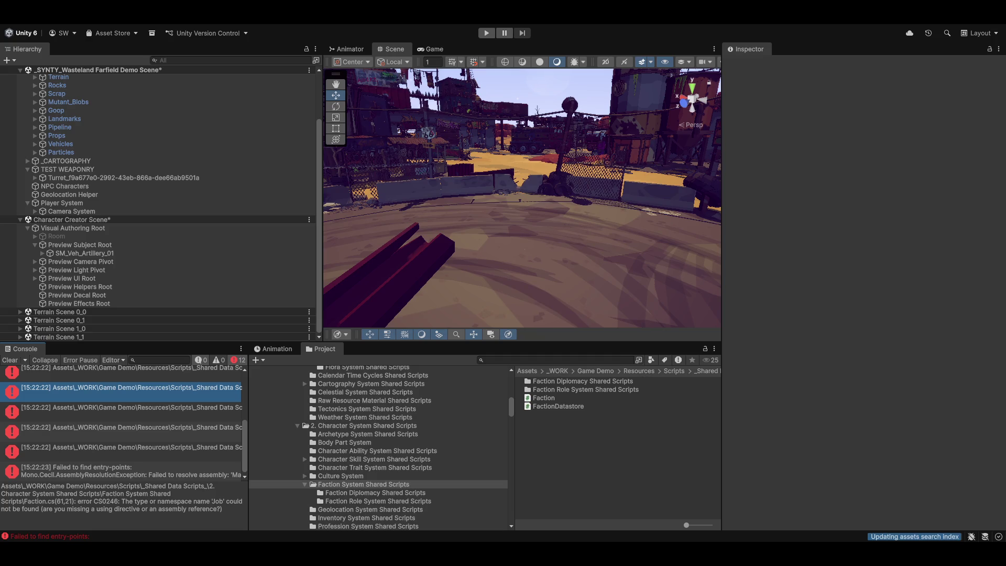
Trace errors to Religion, ArchetypeDatastore, AbilityTreeDatastore, TraitDatastore, RoleDatastore and FactionDatastore scripts.
{"action": "left_click", "coordinate": [131, 426]}
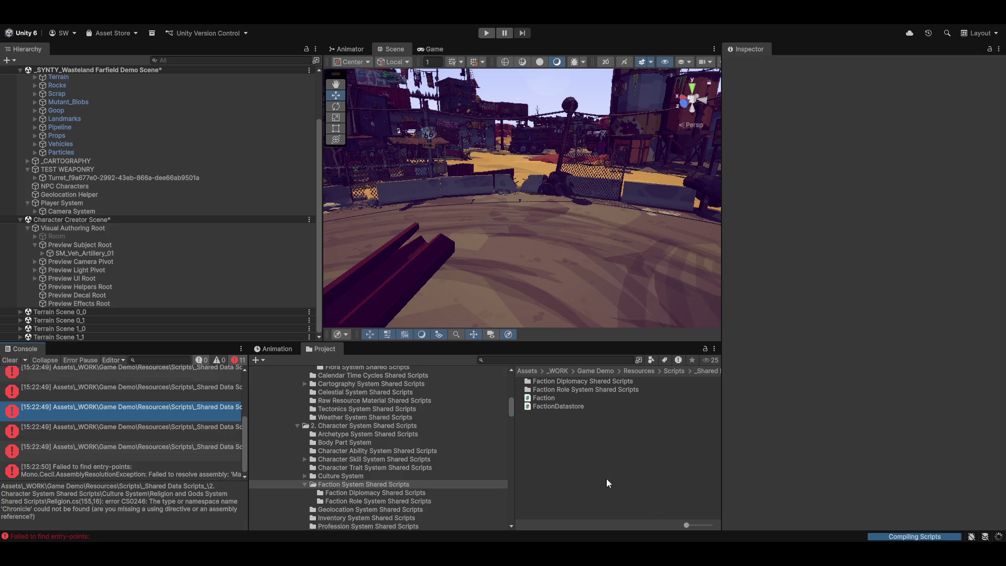
{"action": "left_click", "coordinate": [85, 451]}
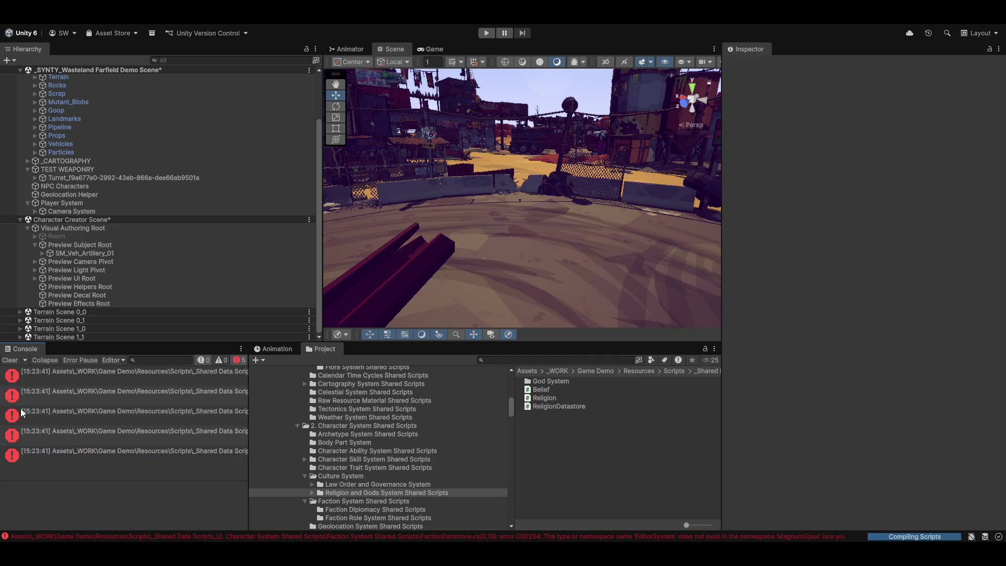
{"action": "left_click", "coordinate": [52, 377]}
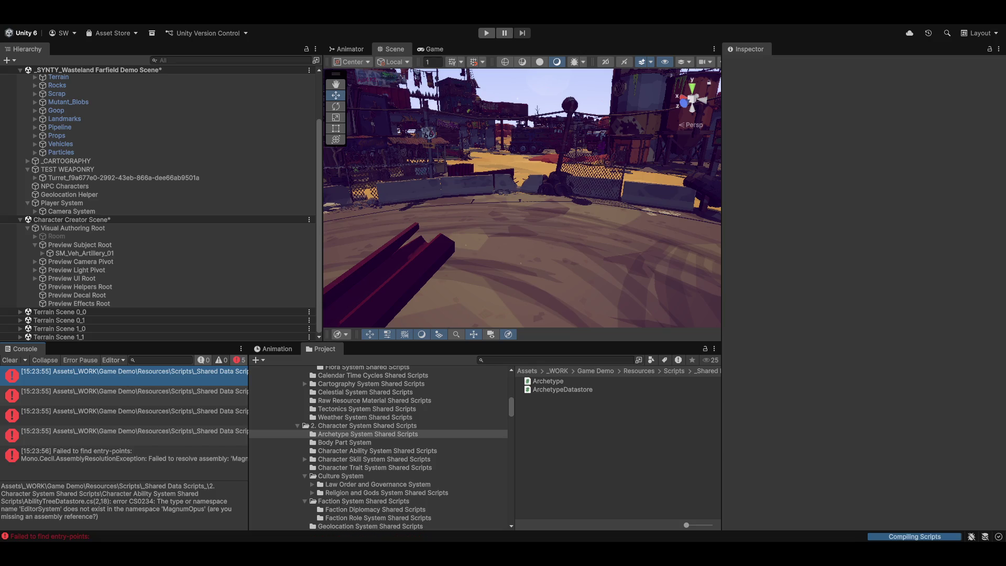
{"action": "left_click", "coordinate": [82, 382]}
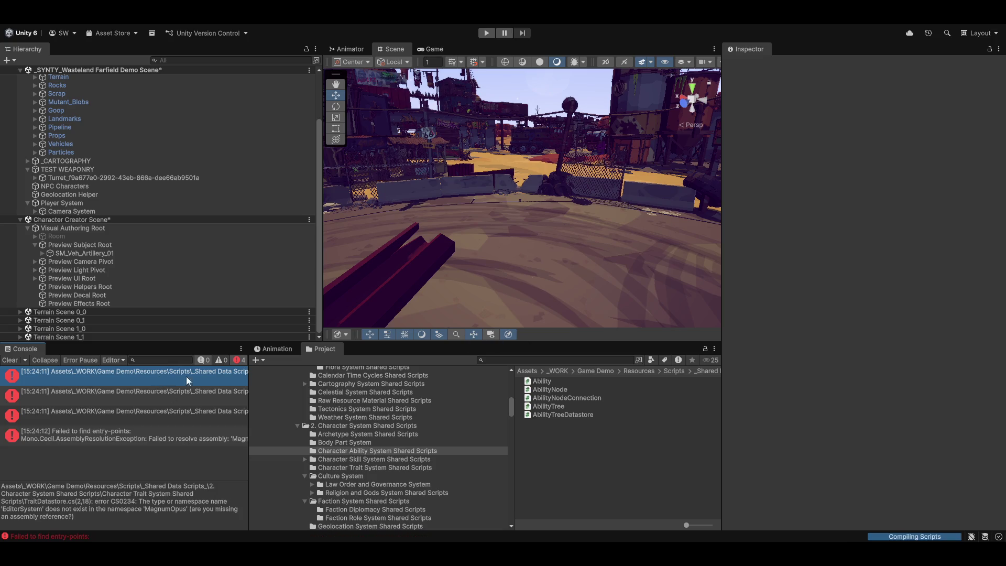
{"action": "left_click", "coordinate": [138, 382]}
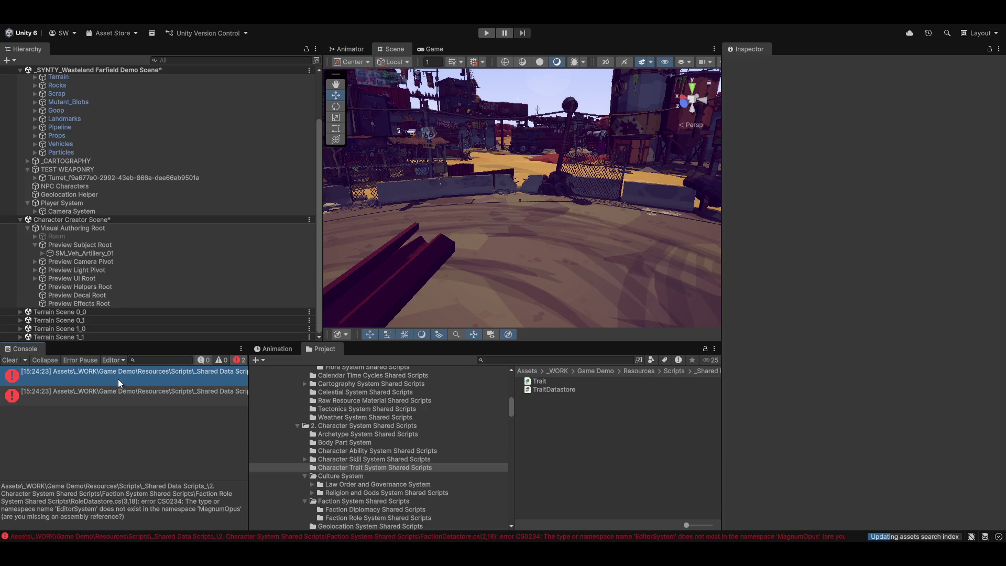
{"action": "left_click", "coordinate": [109, 374]}
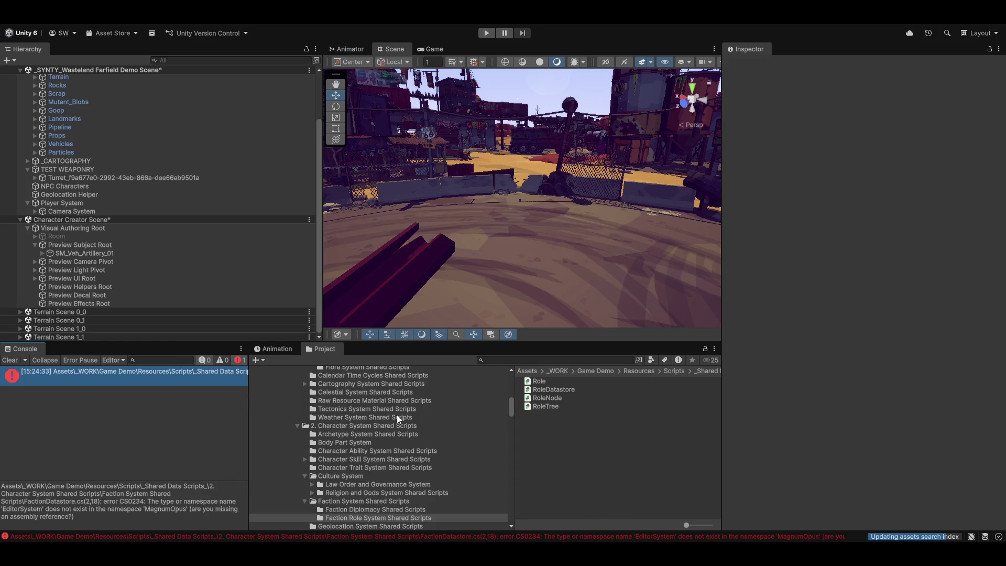
{"action": "left_click", "coordinate": [57, 381]}
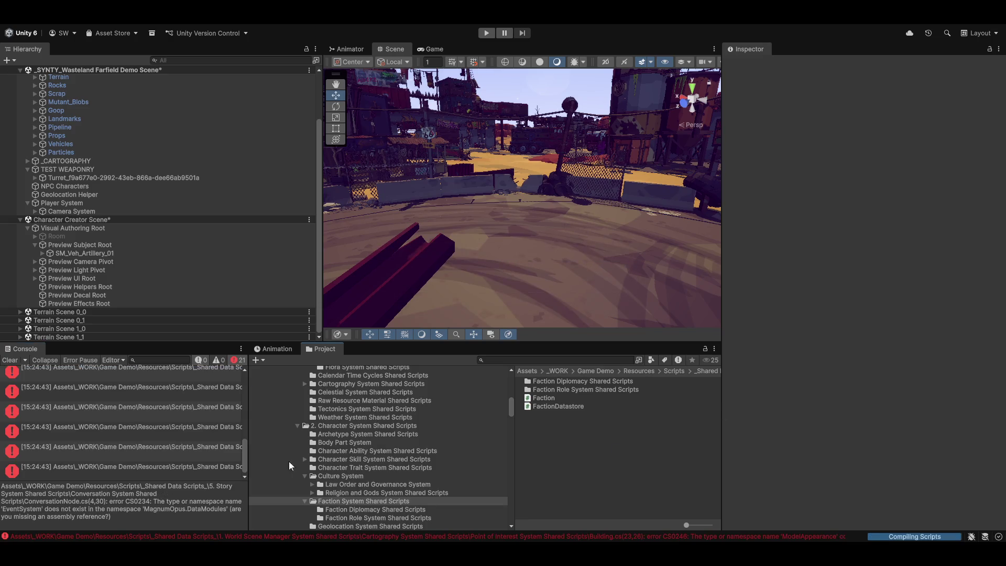
Trace the top error to ConversationNode and show the Story System Shared Scripts folder.
{"action": "scroll", "coordinate": [88, 409], "scroll_direction": "up", "scroll_amount": 1}
{"action": "left_click", "coordinate": [94, 389]}
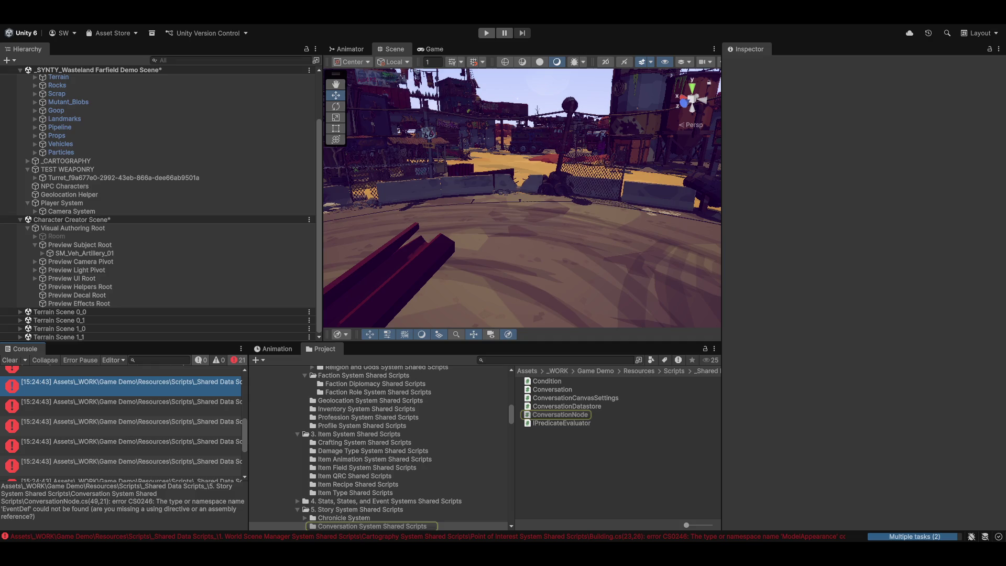
{"action": "left_click", "coordinate": [351, 510]}
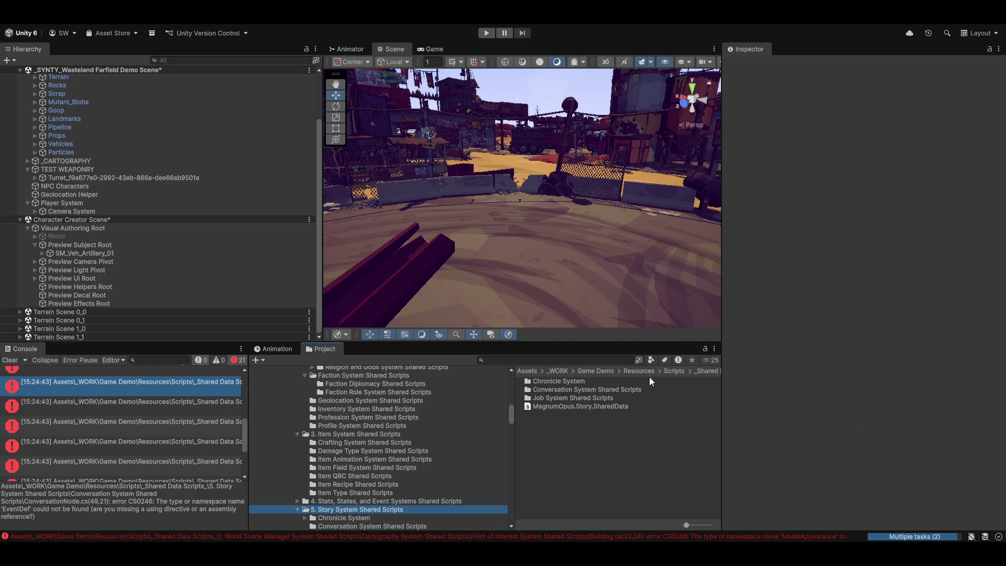
Add MagnumOpus.ASE.Stat.SharedData to MagnumOpus.Story.SharedData's assembly references and save.
{"action": "left_click", "coordinate": [574, 407]}
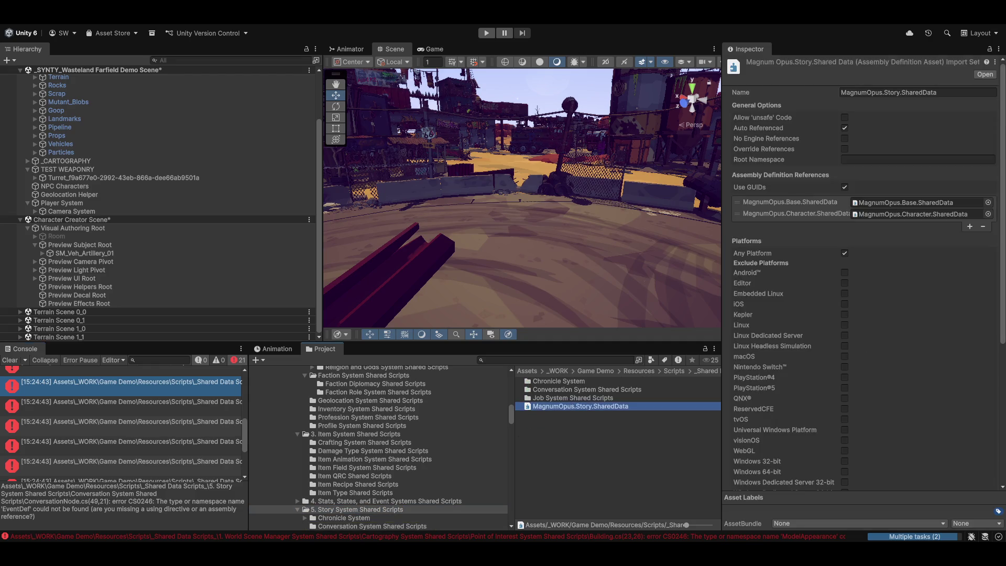
{"action": "left_click", "coordinate": [970, 226]}
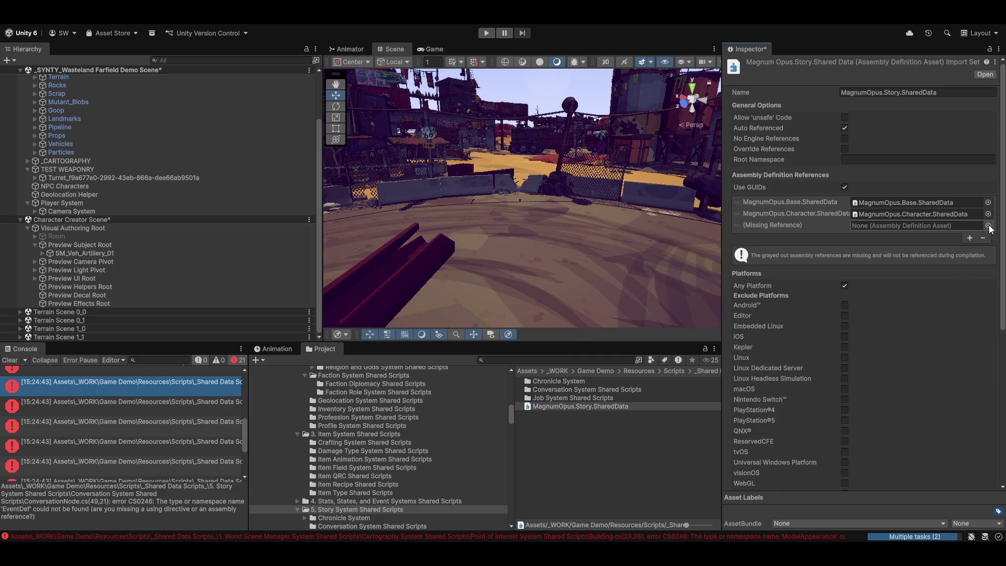
{"action": "left_click", "coordinate": [989, 226]}
{"action": "type", "text": "ase"}
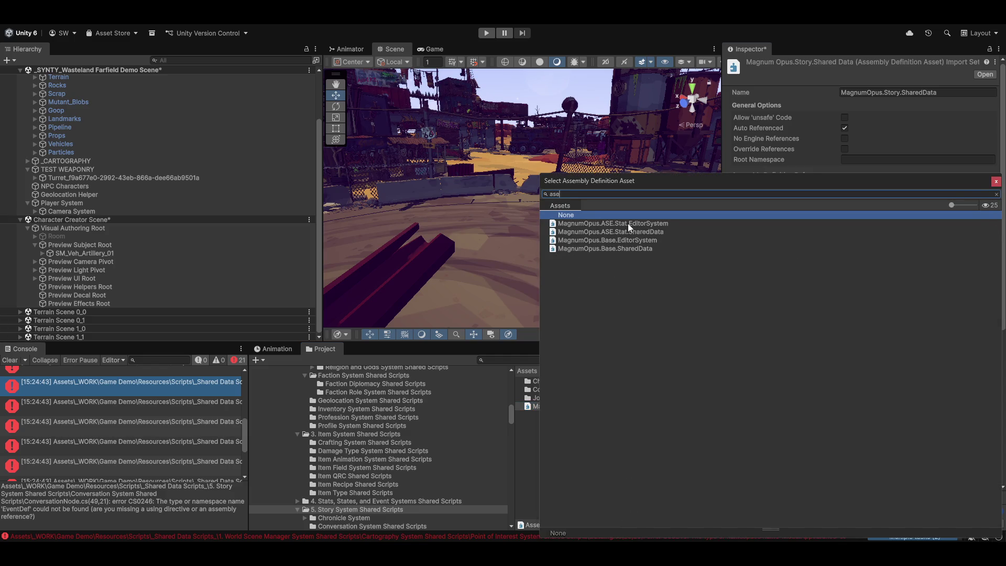
{"action": "left_click", "coordinate": [628, 232]}
{"action": "double_click", "coordinate": [628, 231]}
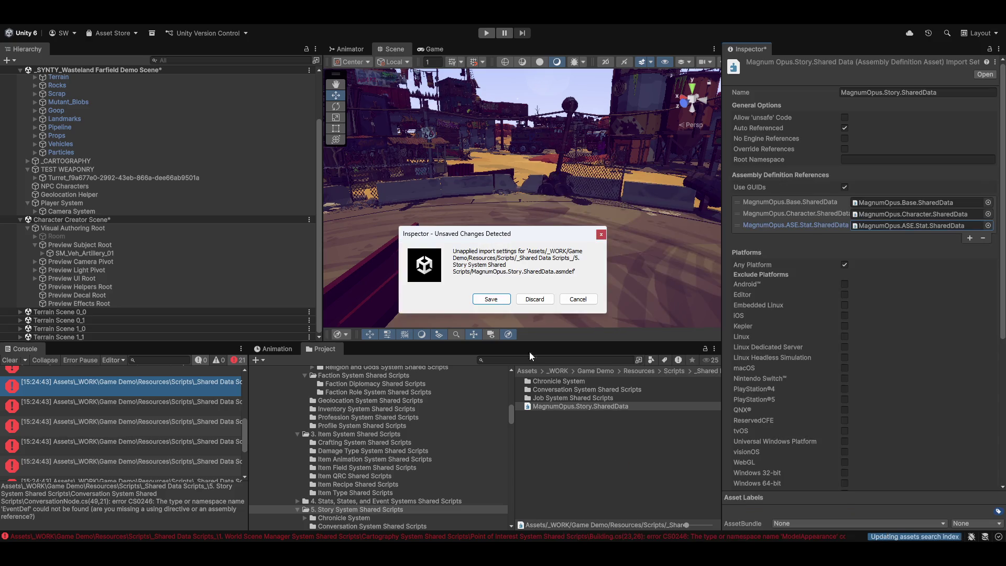
{"action": "left_click", "coordinate": [491, 300]}
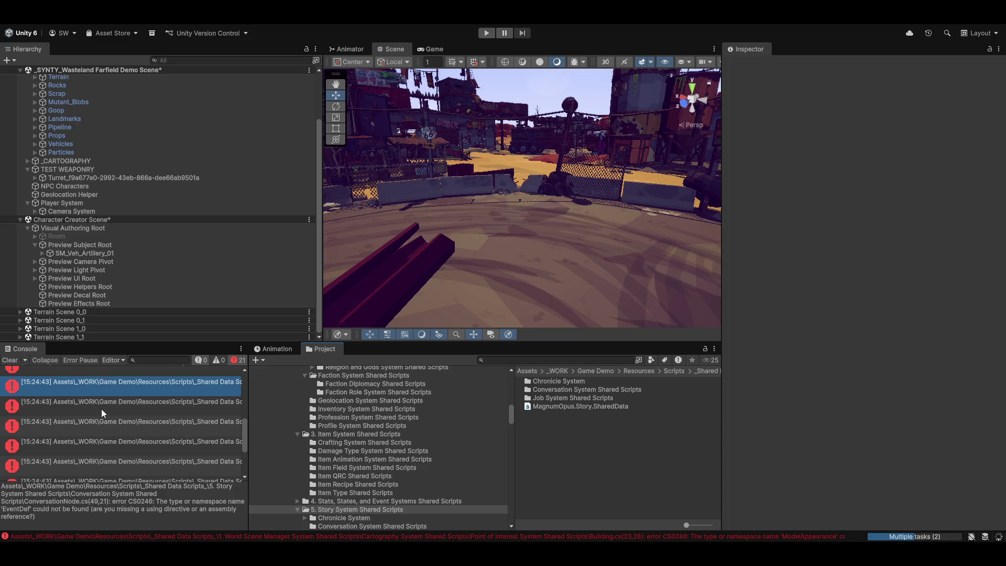
{"action": "left_click", "coordinate": [114, 387]}
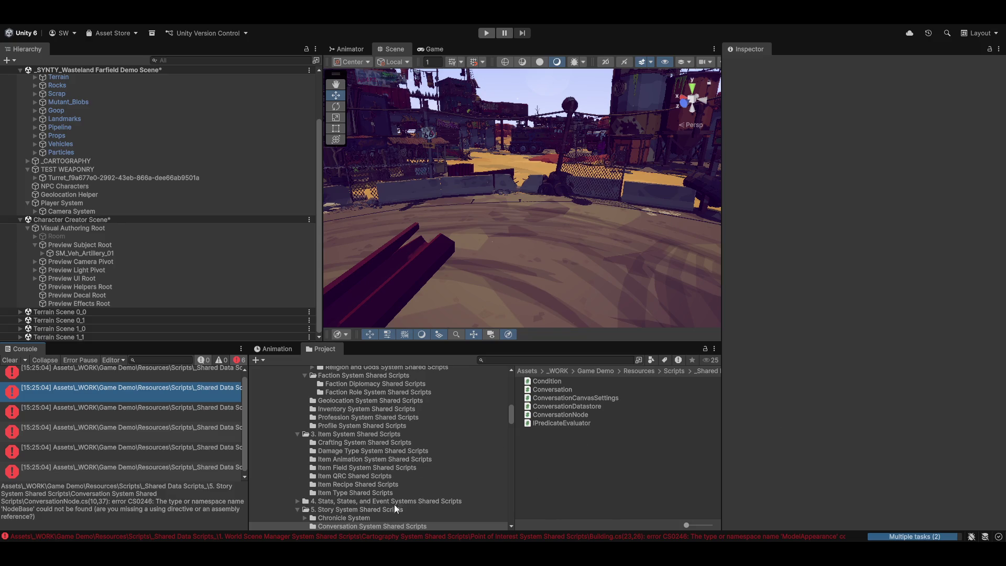
Add MagnumOpus.Utilities.SharedData as MagnumOpus.Story.SharedData's fourth reference, then apply and save.
{"action": "left_click", "coordinate": [351, 510]}
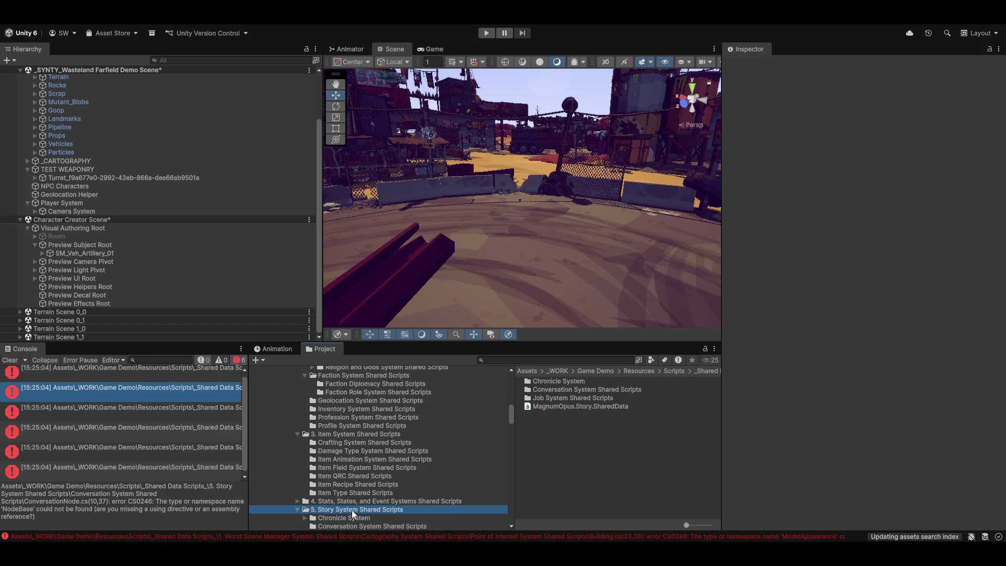
{"action": "left_click", "coordinate": [582, 408]}
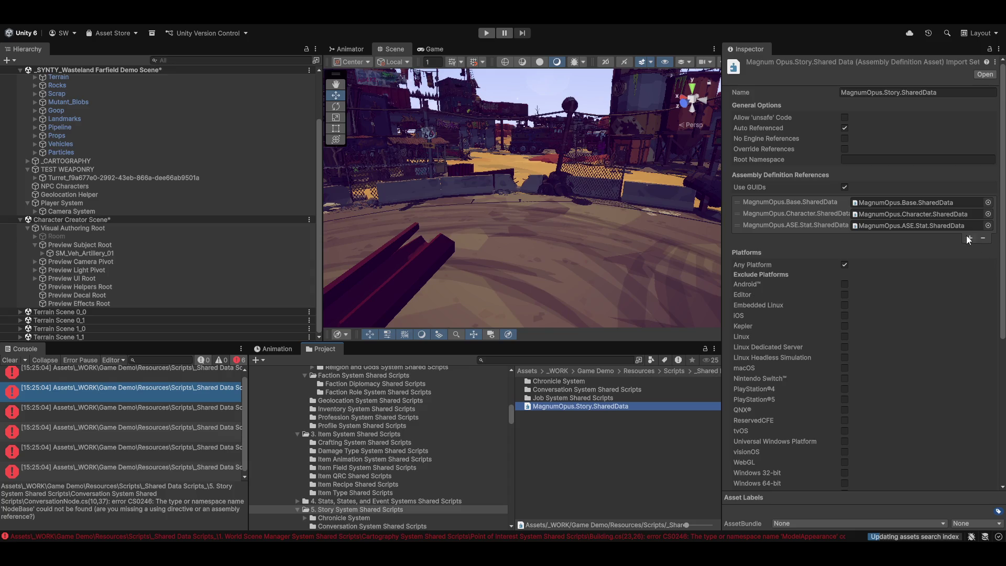
{"action": "left_click", "coordinate": [970, 238]}
{"action": "left_click", "coordinate": [988, 239]}
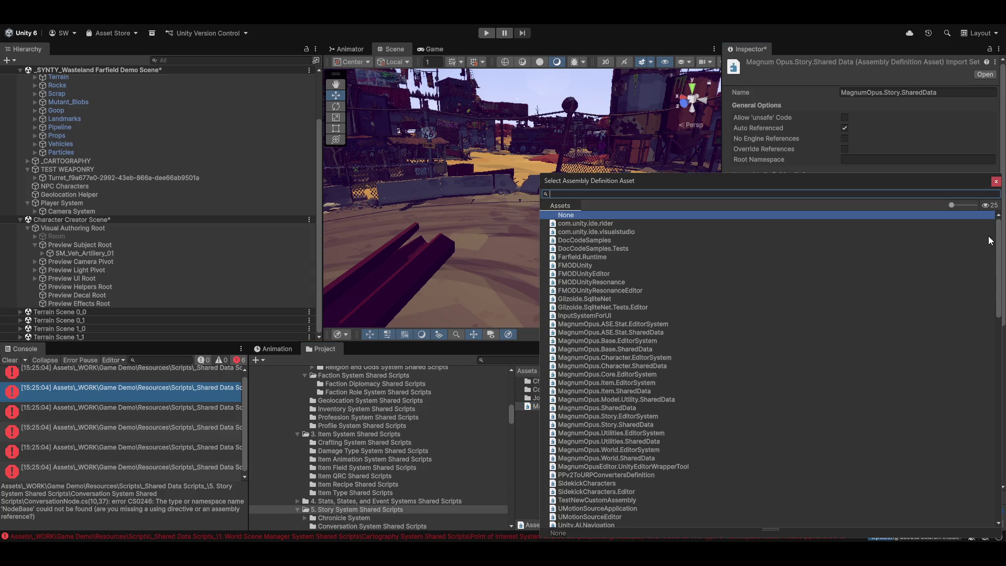
{"action": "type", "text": "utilityt"}
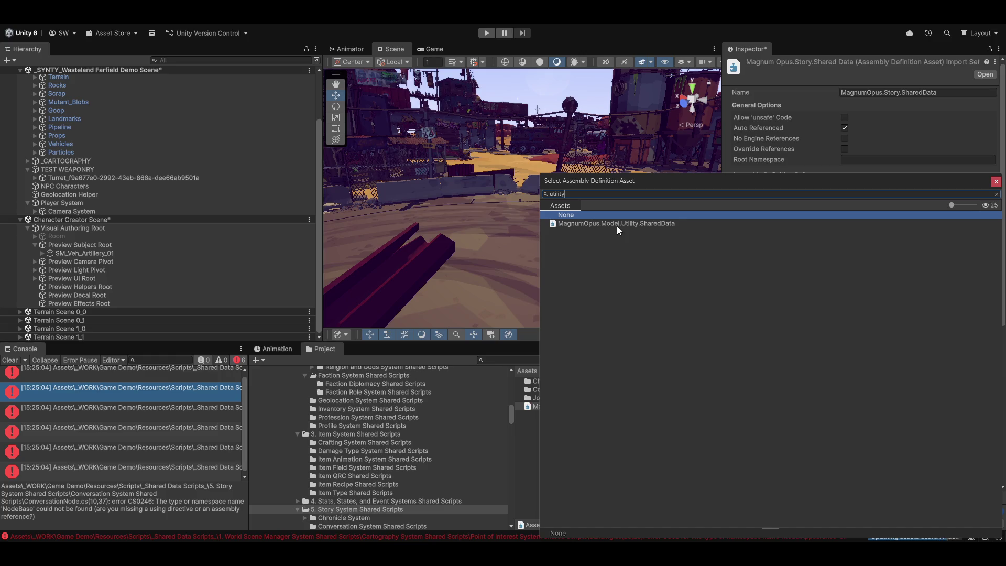
{"action": "key", "text": "BackSpace"}
{"action": "key", "text": "BackSpace"}
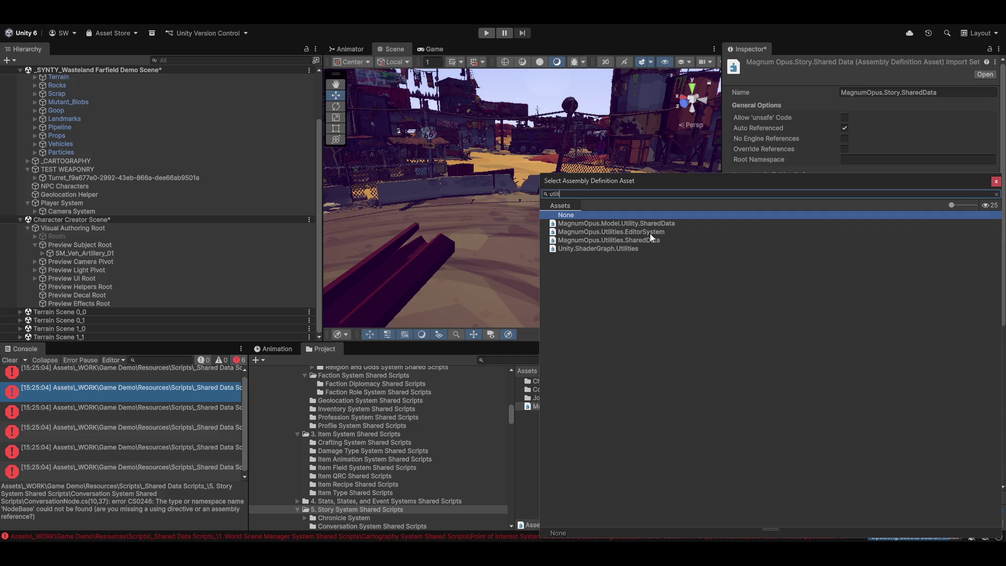
{"action": "double_click", "coordinate": [605, 240]}
{"action": "left_click", "coordinate": [621, 486]}
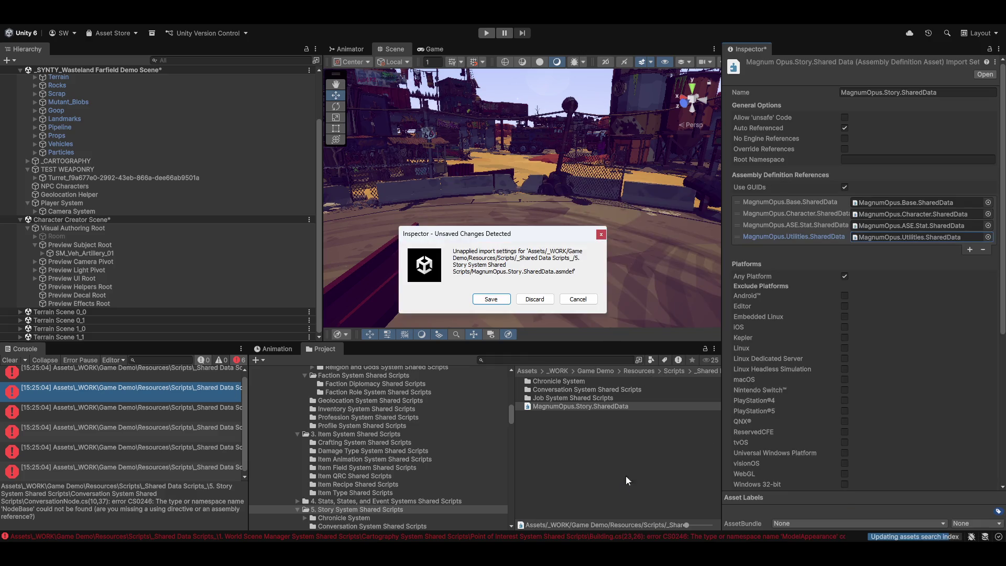
{"action": "left_click", "coordinate": [492, 300]}
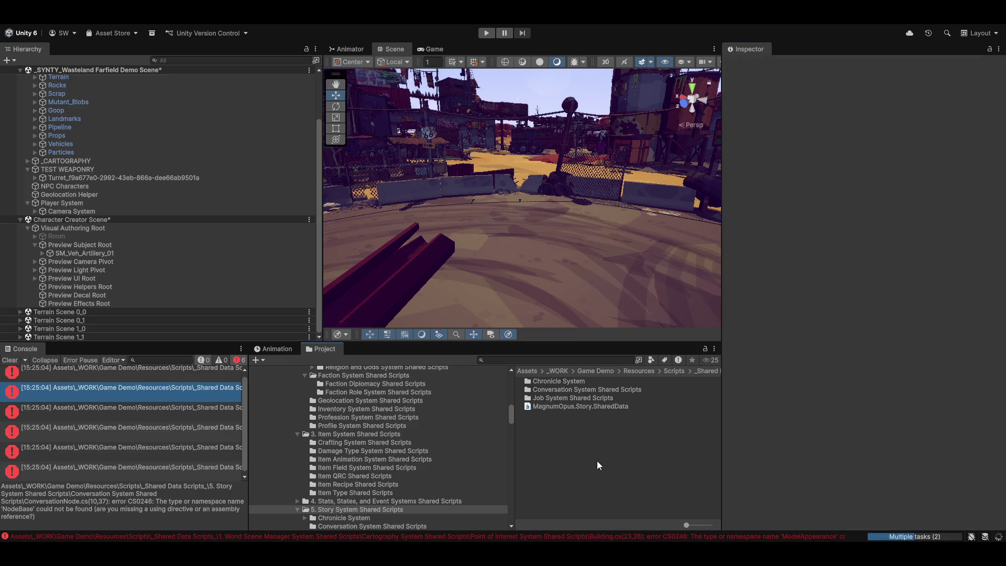
Trace the error to Building.cs and show the World Scene Manager shared scripts folder.
{"action": "left_click", "coordinate": [134, 410]}
{"action": "left_click", "coordinate": [133, 374]}
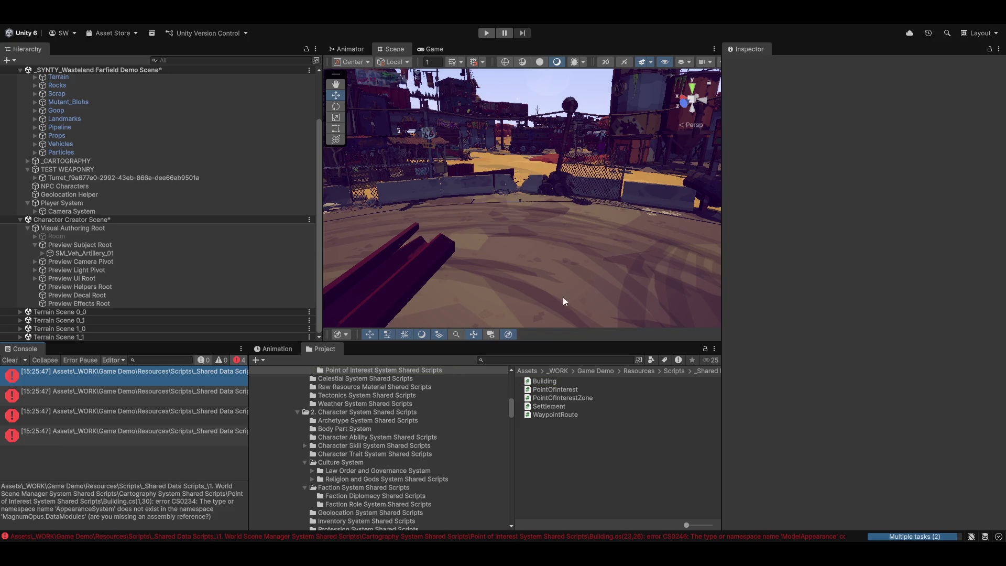
{"action": "scroll", "coordinate": [347, 446], "scroll_direction": "up", "scroll_amount": 5}
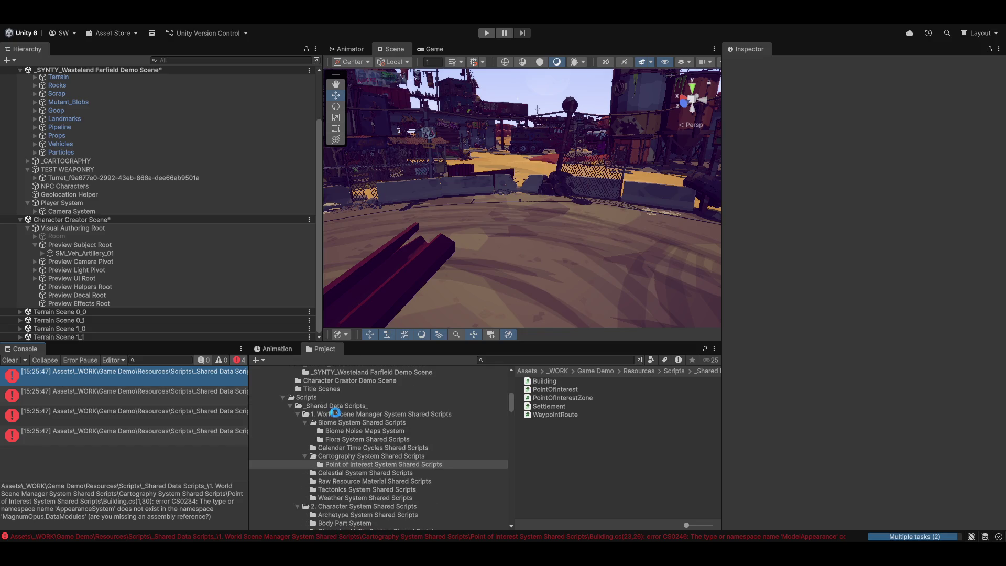
{"action": "left_click", "coordinate": [339, 415]}
Add MagnumOpus.Model.Utility.SharedData to MagnumOpus.World.SharedData's references and apply.
{"action": "left_click", "coordinate": [548, 442]}
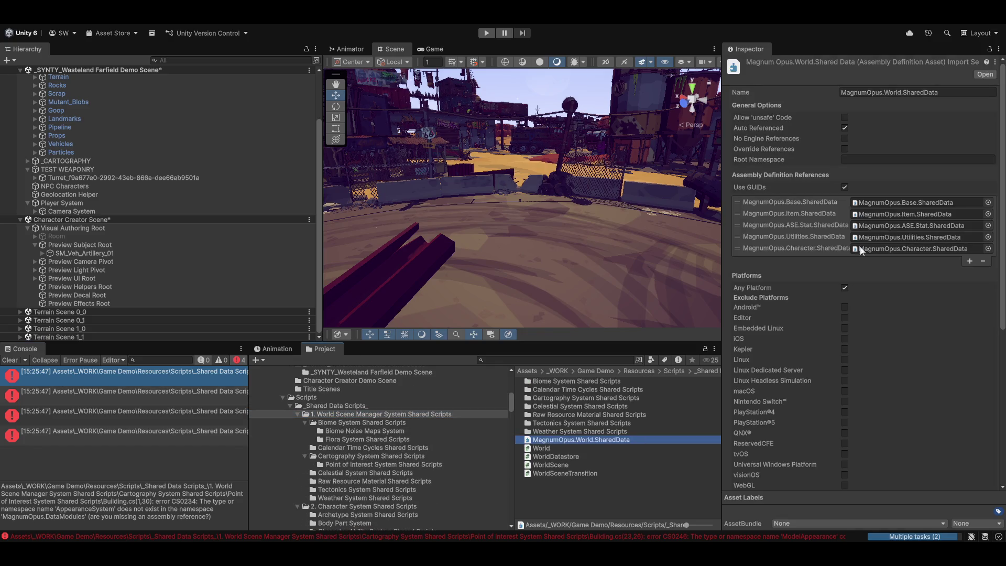
{"action": "left_click", "coordinate": [970, 261]}
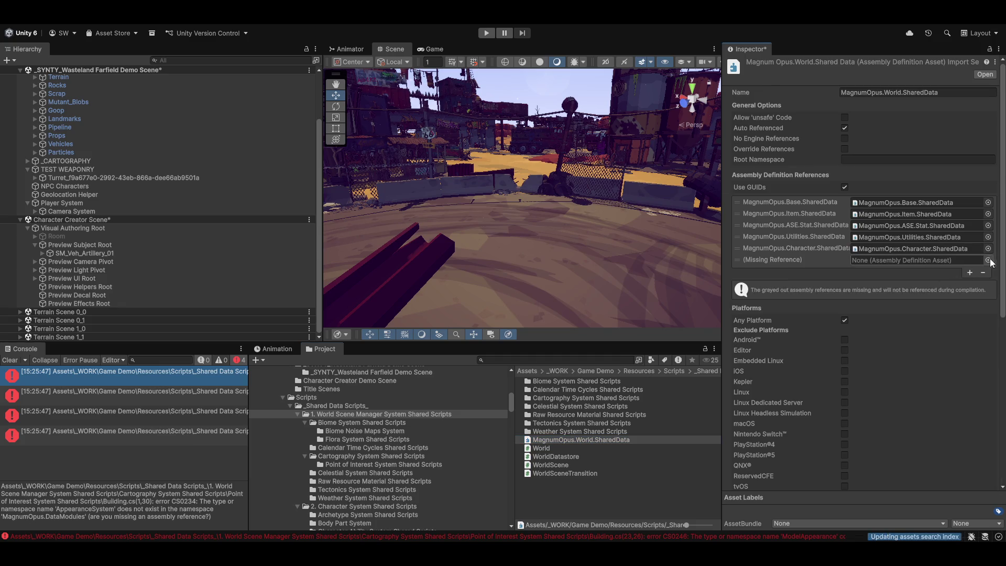
{"action": "left_click", "coordinate": [989, 261]}
{"action": "type", "text": "model"}
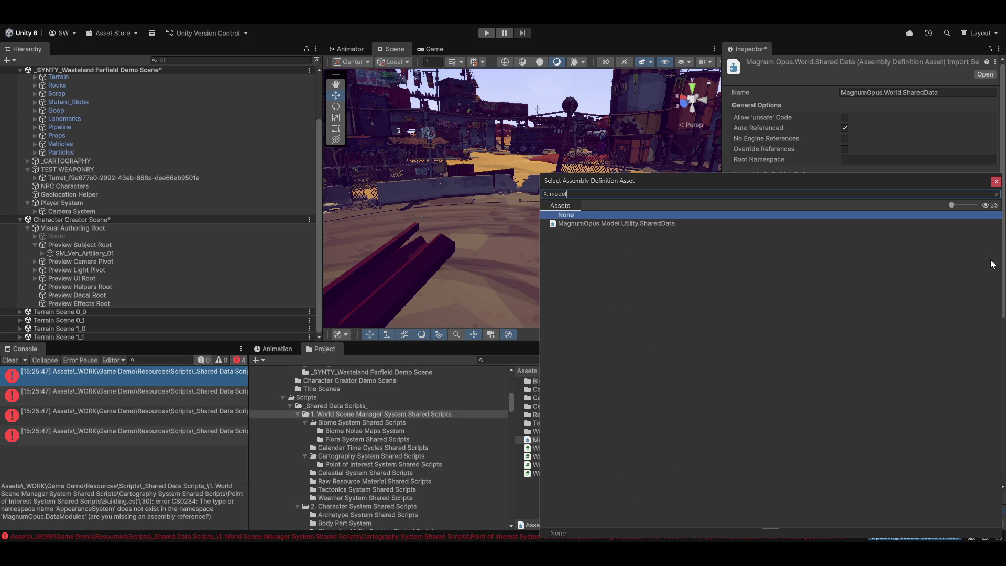
{"action": "key", "text": "Escape"}
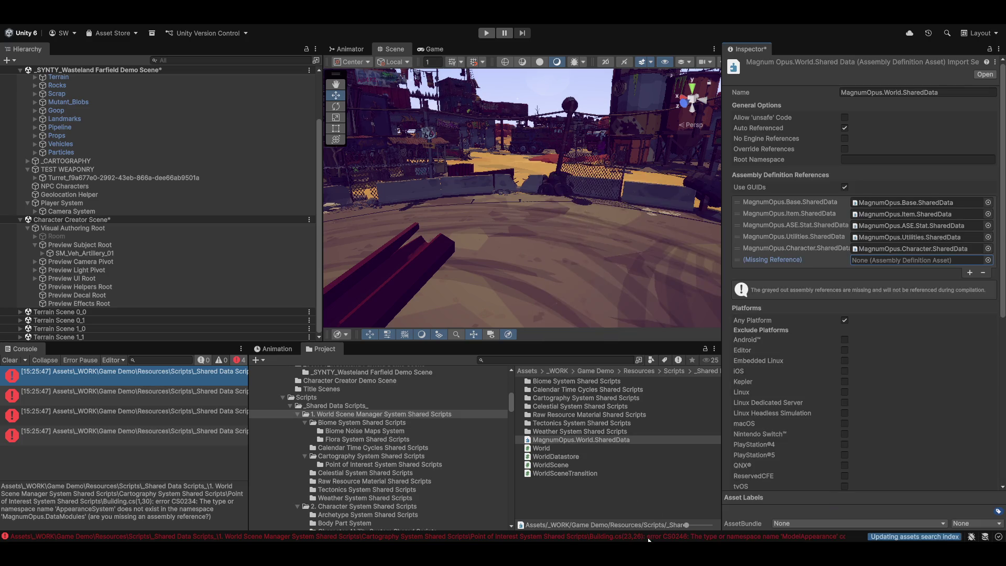
{"action": "left_click", "coordinate": [989, 261]}
{"action": "type", "text": "model"}
{"action": "left_click", "coordinate": [648, 225]}
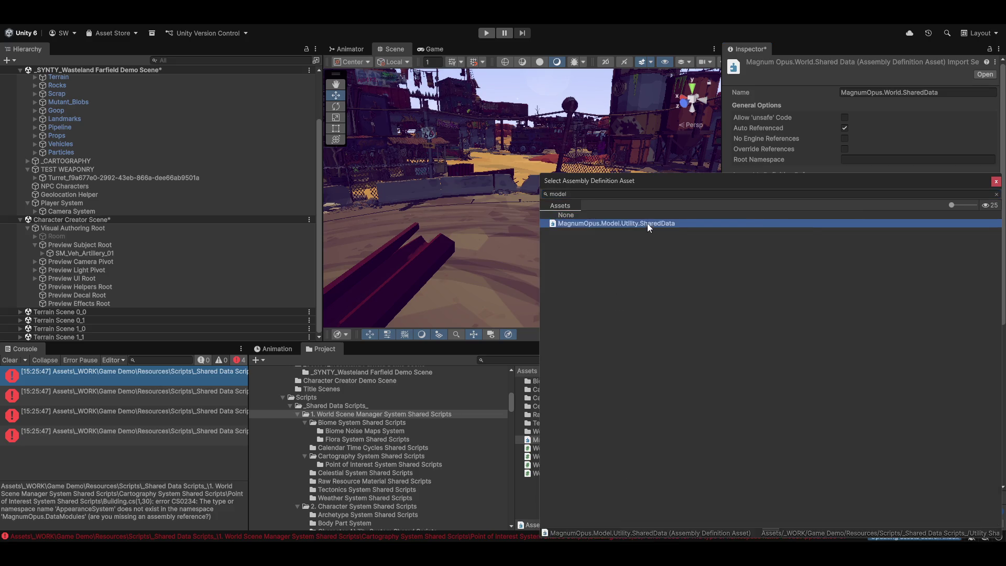
{"action": "double_click", "coordinate": [648, 225]}
{"action": "left_click", "coordinate": [492, 303]}
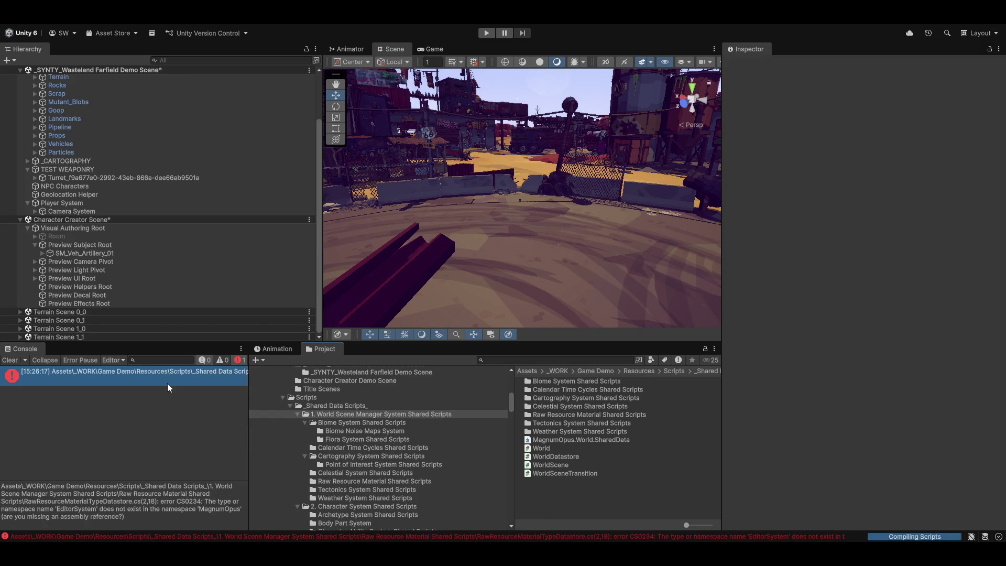
Trace errors to ConversationRuntimeUI and browse the UI Scripts and Game Scripts folders.
{"action": "left_click", "coordinate": [160, 375]}
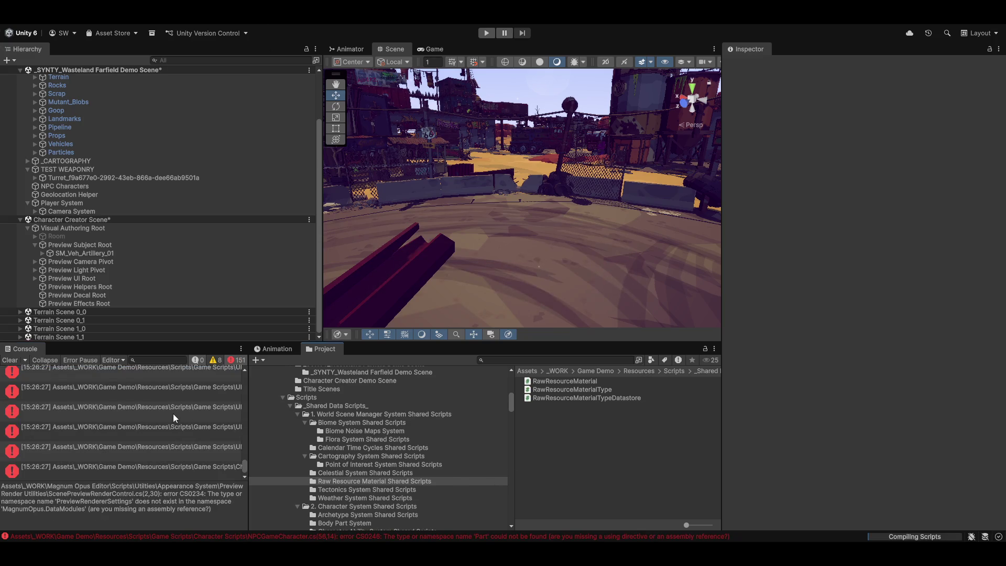
{"action": "left_click", "coordinate": [137, 381]}
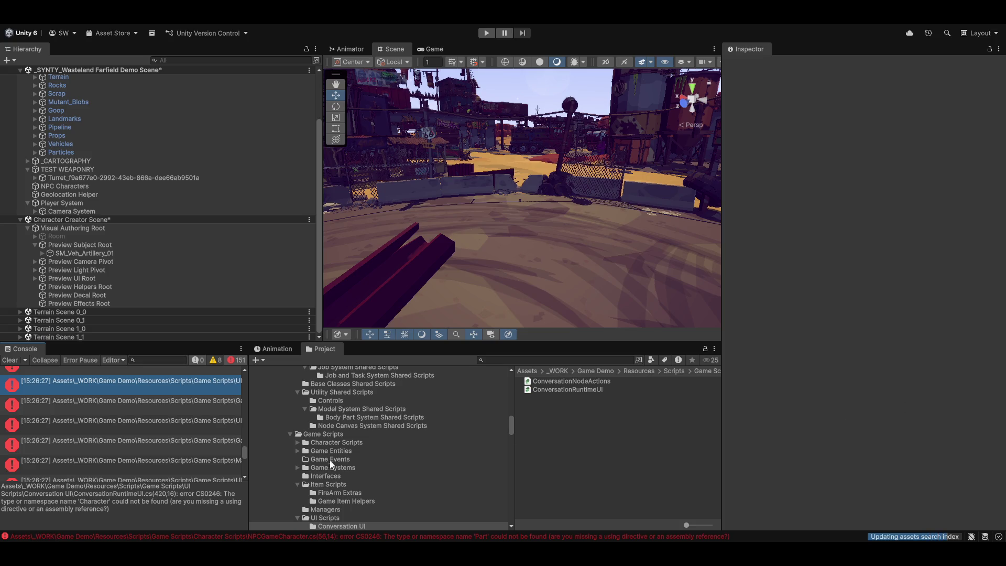
{"action": "scroll", "coordinate": [377, 495], "scroll_direction": "down", "scroll_amount": 3}
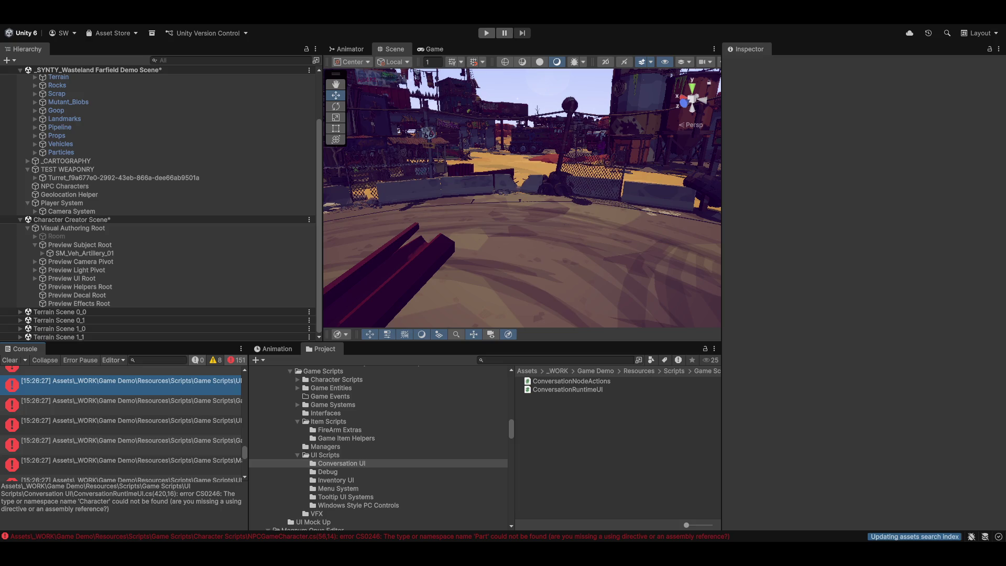
{"action": "left_click", "coordinate": [326, 455]}
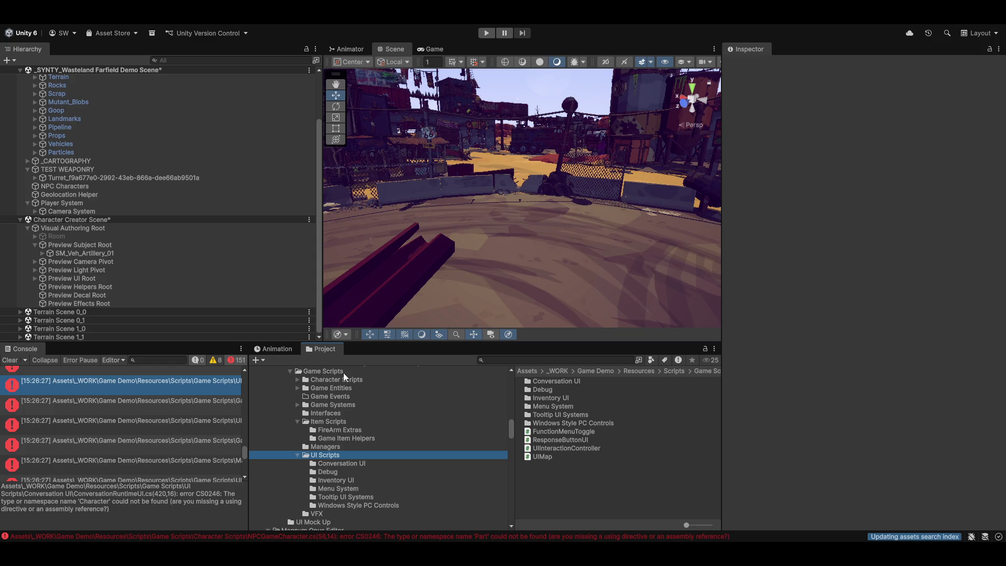
{"action": "left_click", "coordinate": [317, 372]}
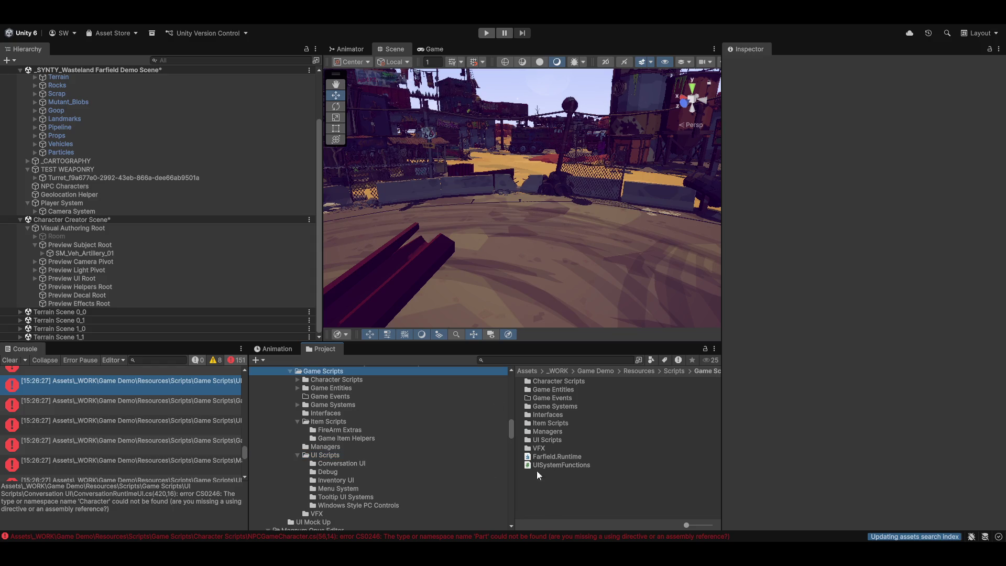
Add MagnumOpus.Story.SharedData to Farfield.Runtime's references, apply, save, and inspect the remaining errors.
{"action": "left_click", "coordinate": [546, 456]}
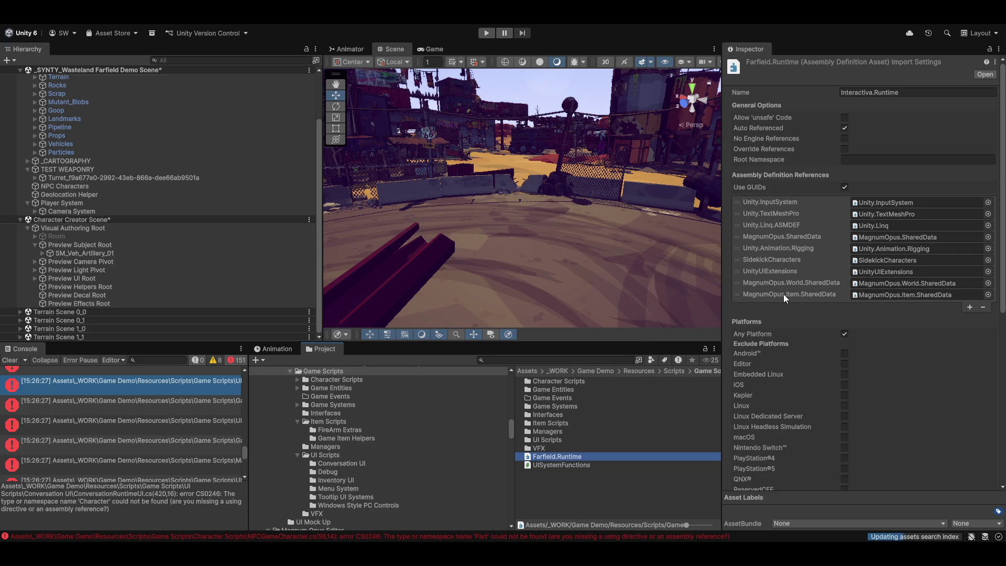
{"action": "left_click", "coordinate": [969, 306]}
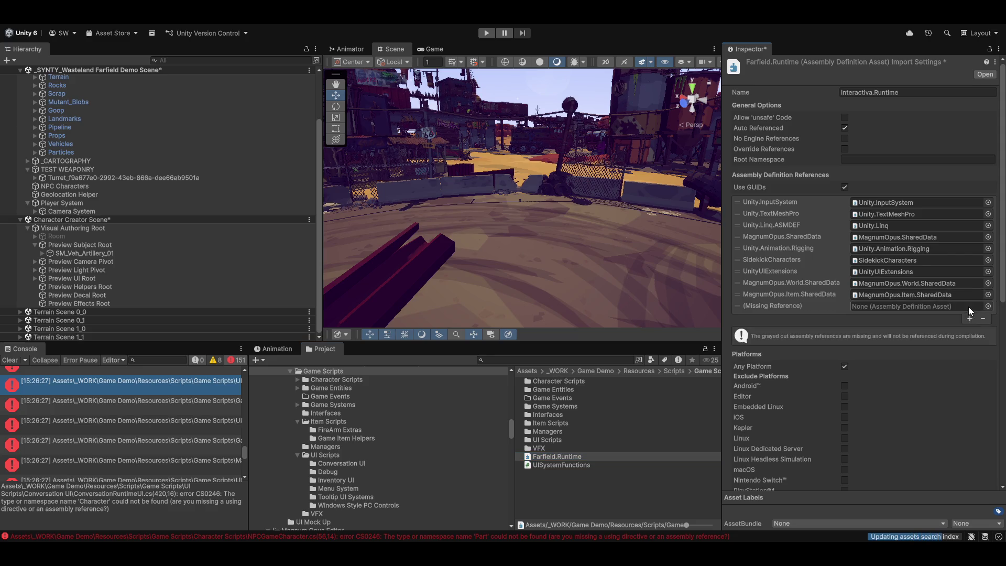
{"action": "left_click", "coordinate": [989, 307]}
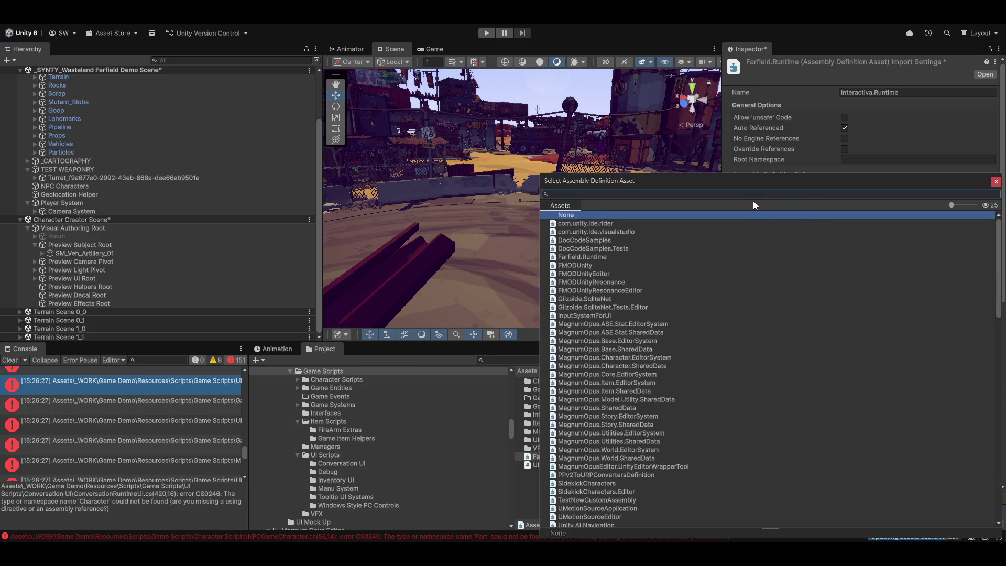
{"action": "type", "text": "story"}
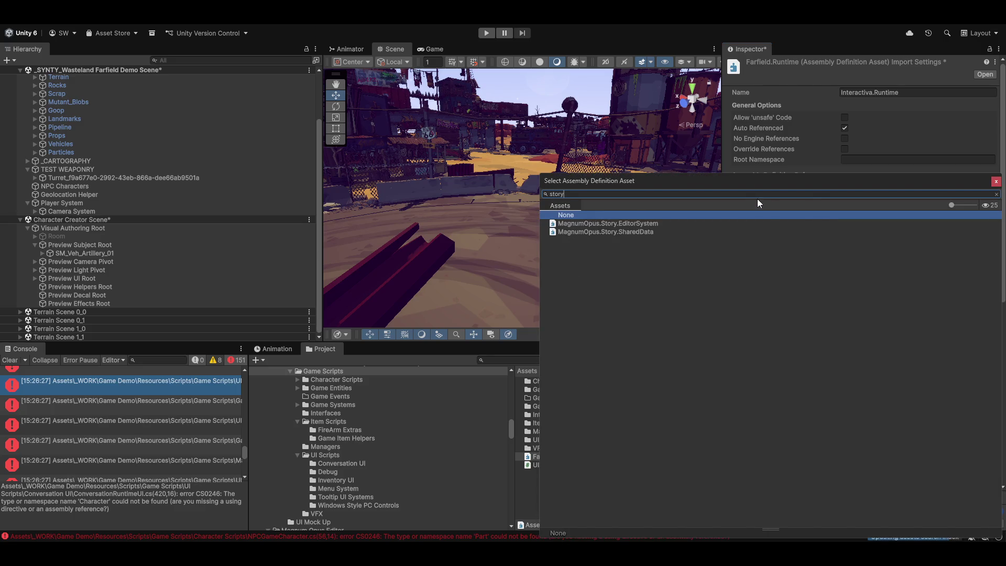
{"action": "double_click", "coordinate": [602, 231]}
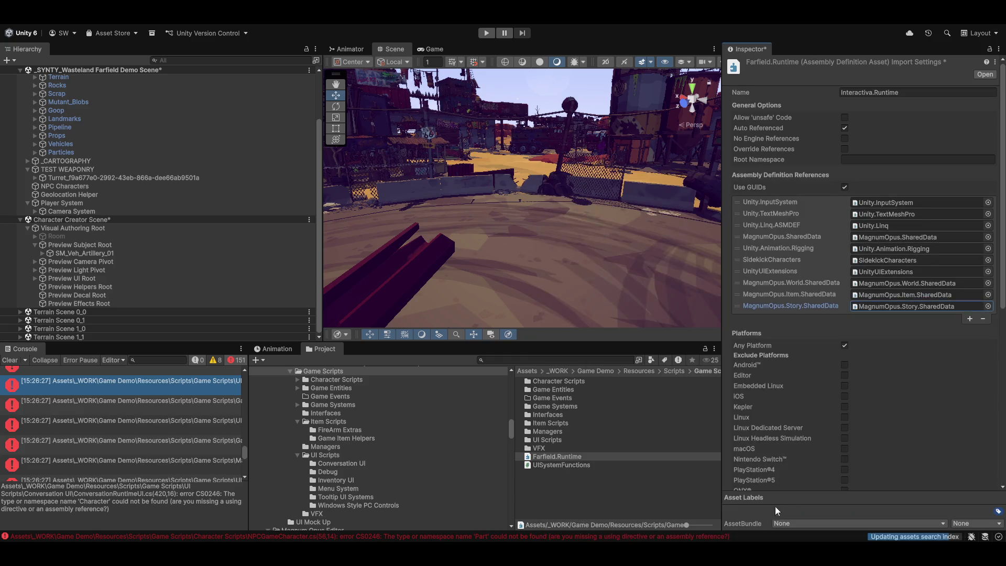
{"action": "left_click", "coordinate": [552, 431]}
{"action": "left_click", "coordinate": [498, 299]}
{"action": "left_click", "coordinate": [552, 432]}
{"action": "left_click", "coordinate": [147, 414]}
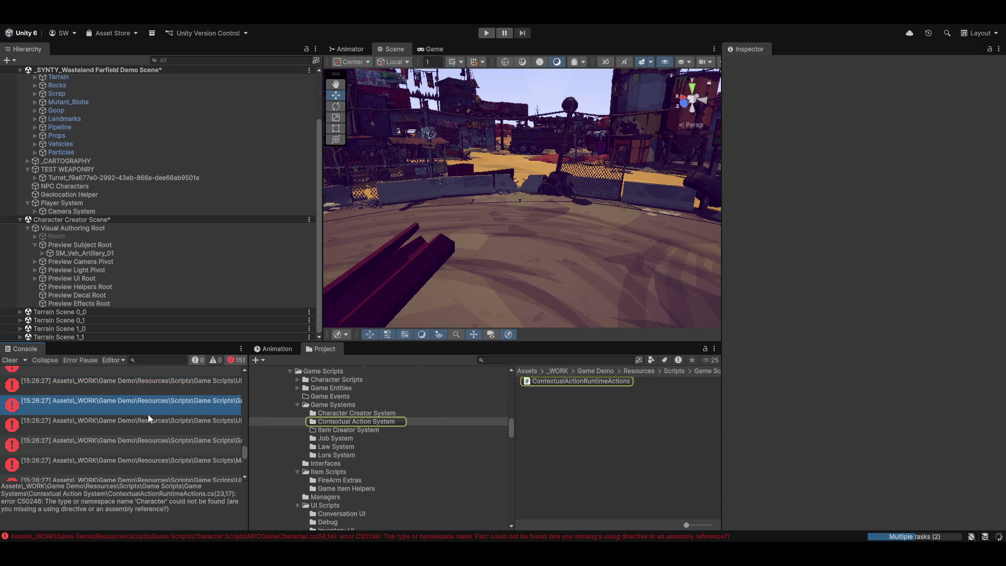
{"action": "left_click", "coordinate": [146, 388]}
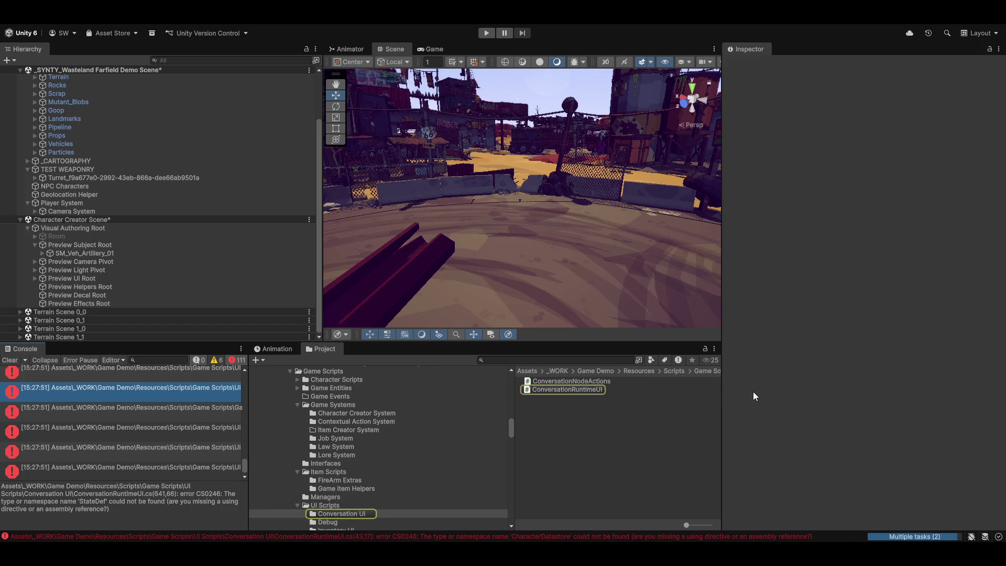